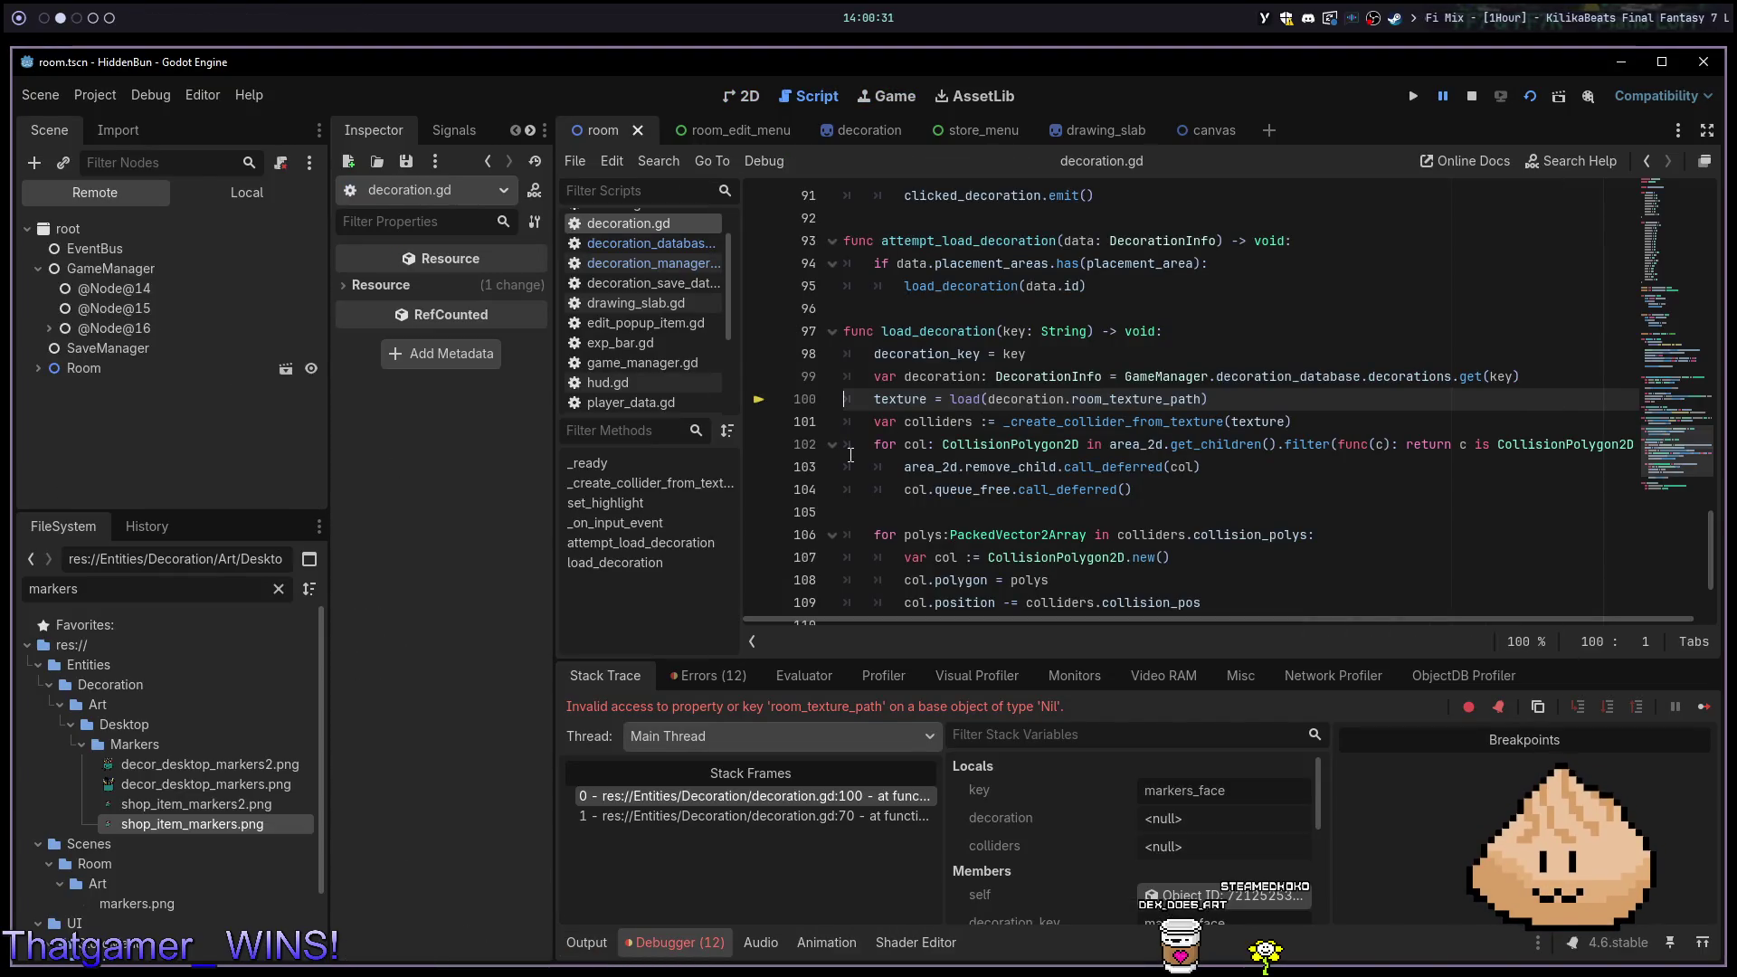
Stop the crashed debug session with F8 and jump to decoration_database's declaration in game_manager.gd
mouse_move(895, 468)
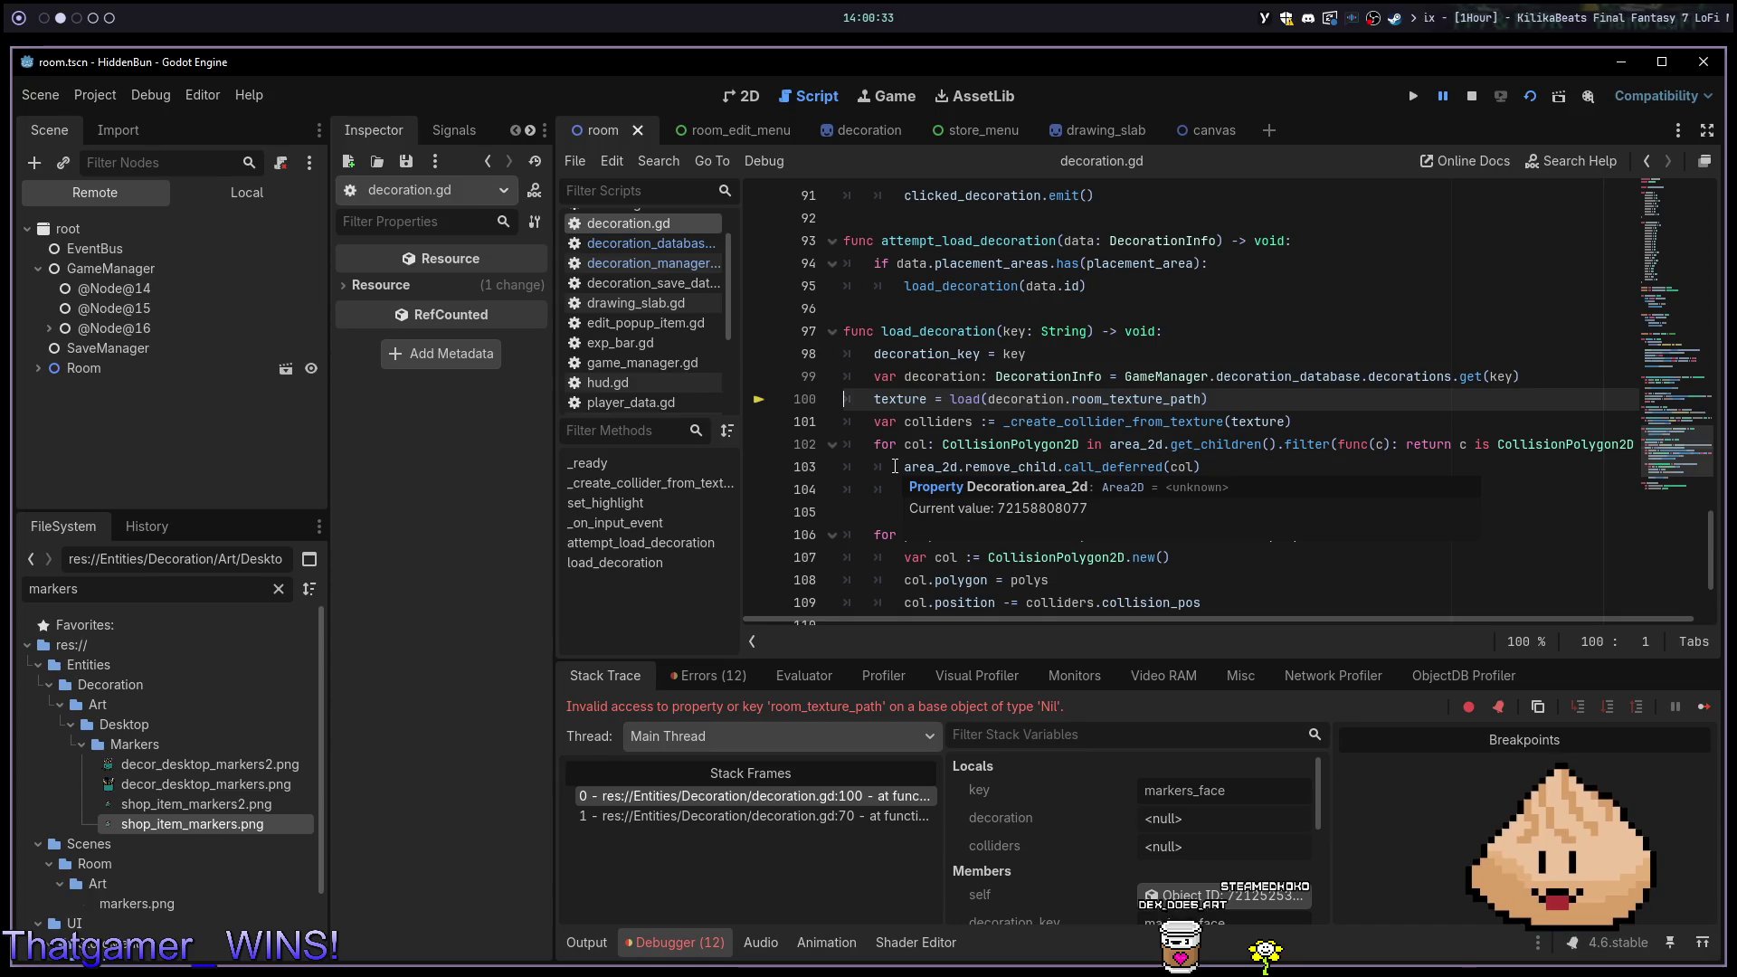
key("F8")
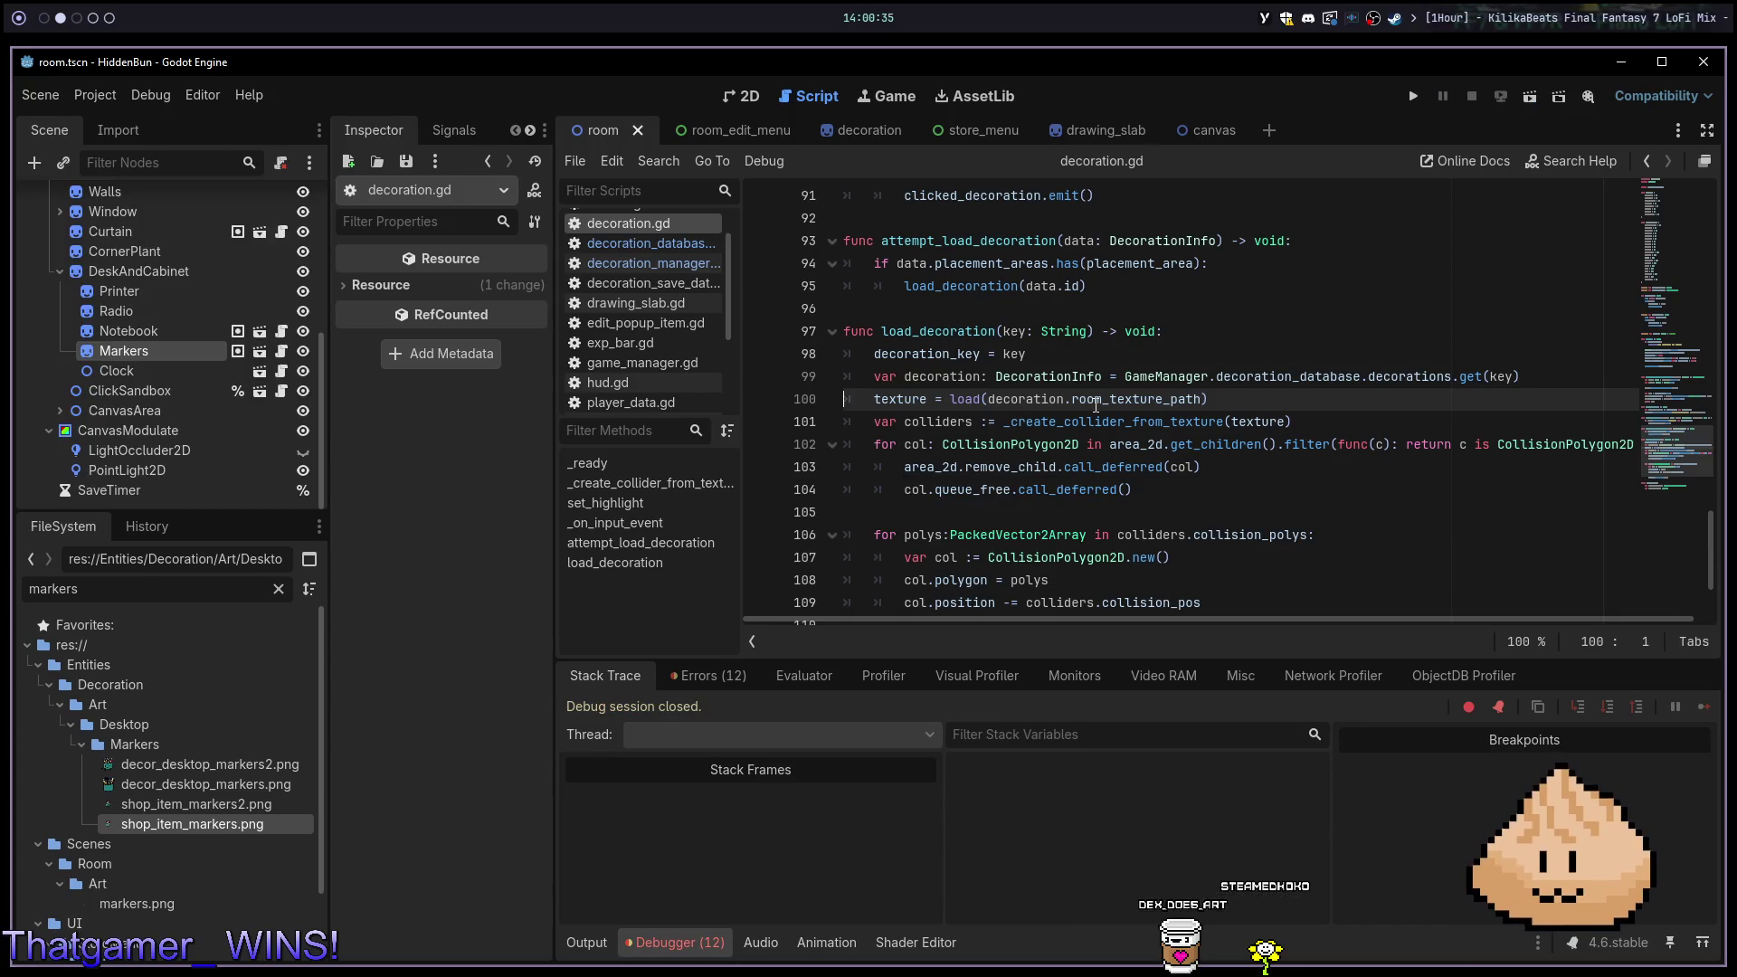
scroll(1029, 404, "up", 1)
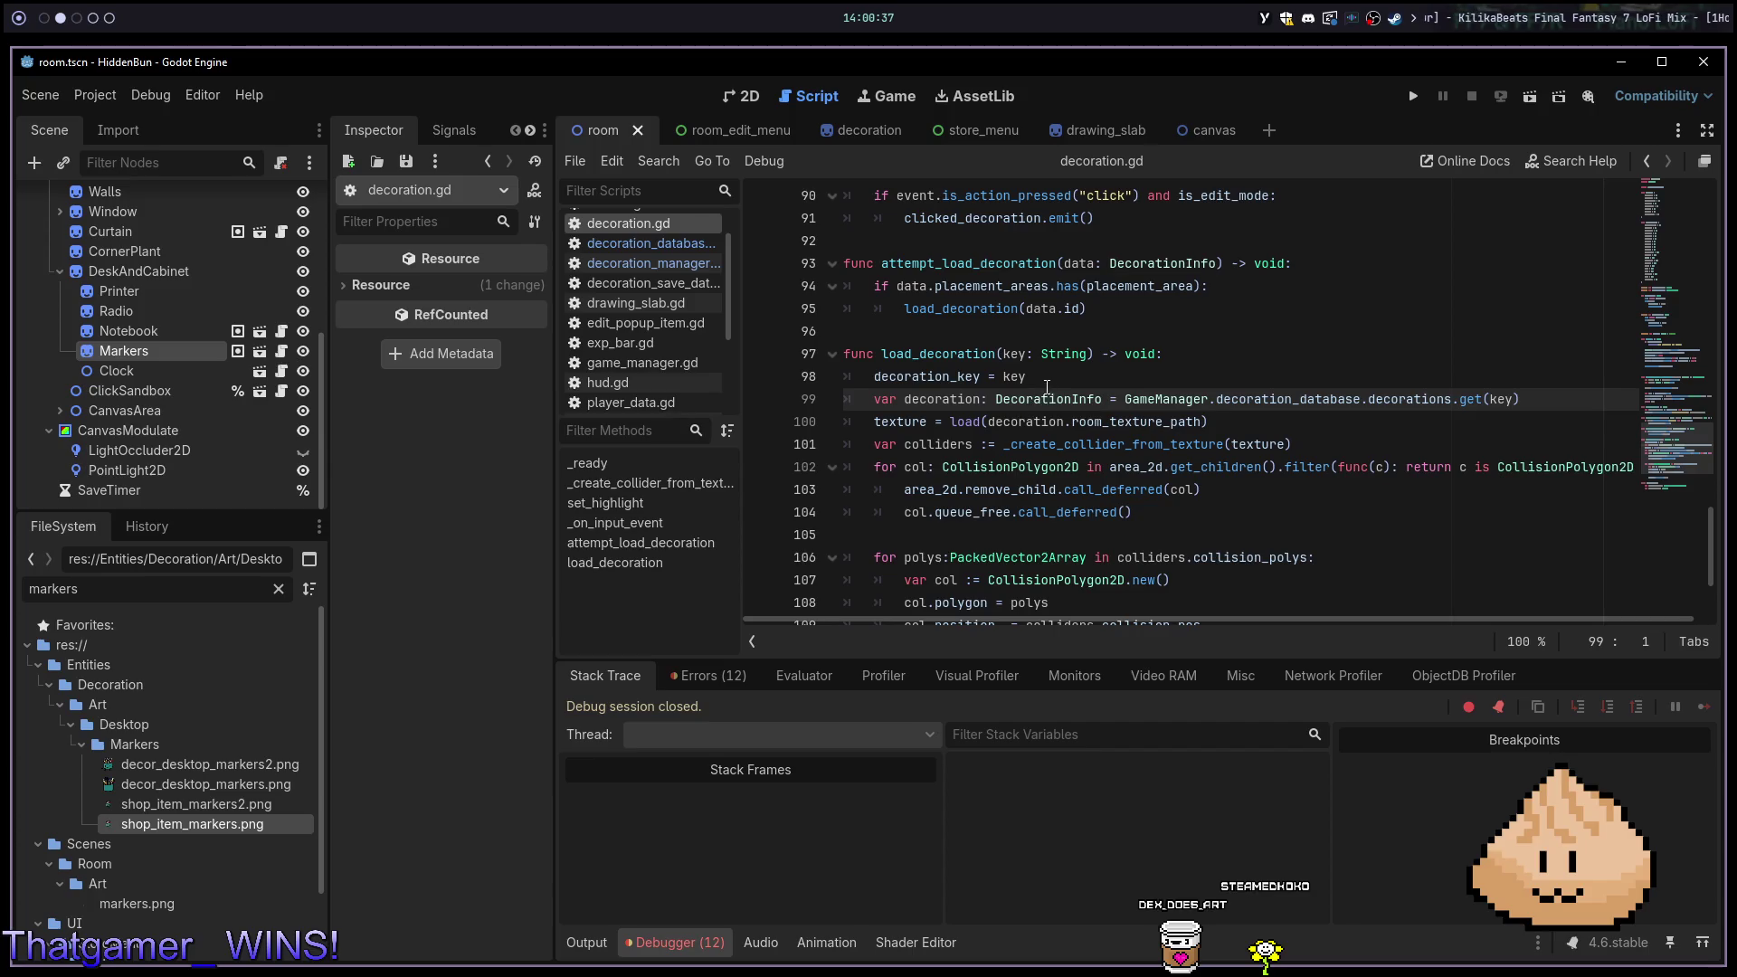
double_click(186, 737)
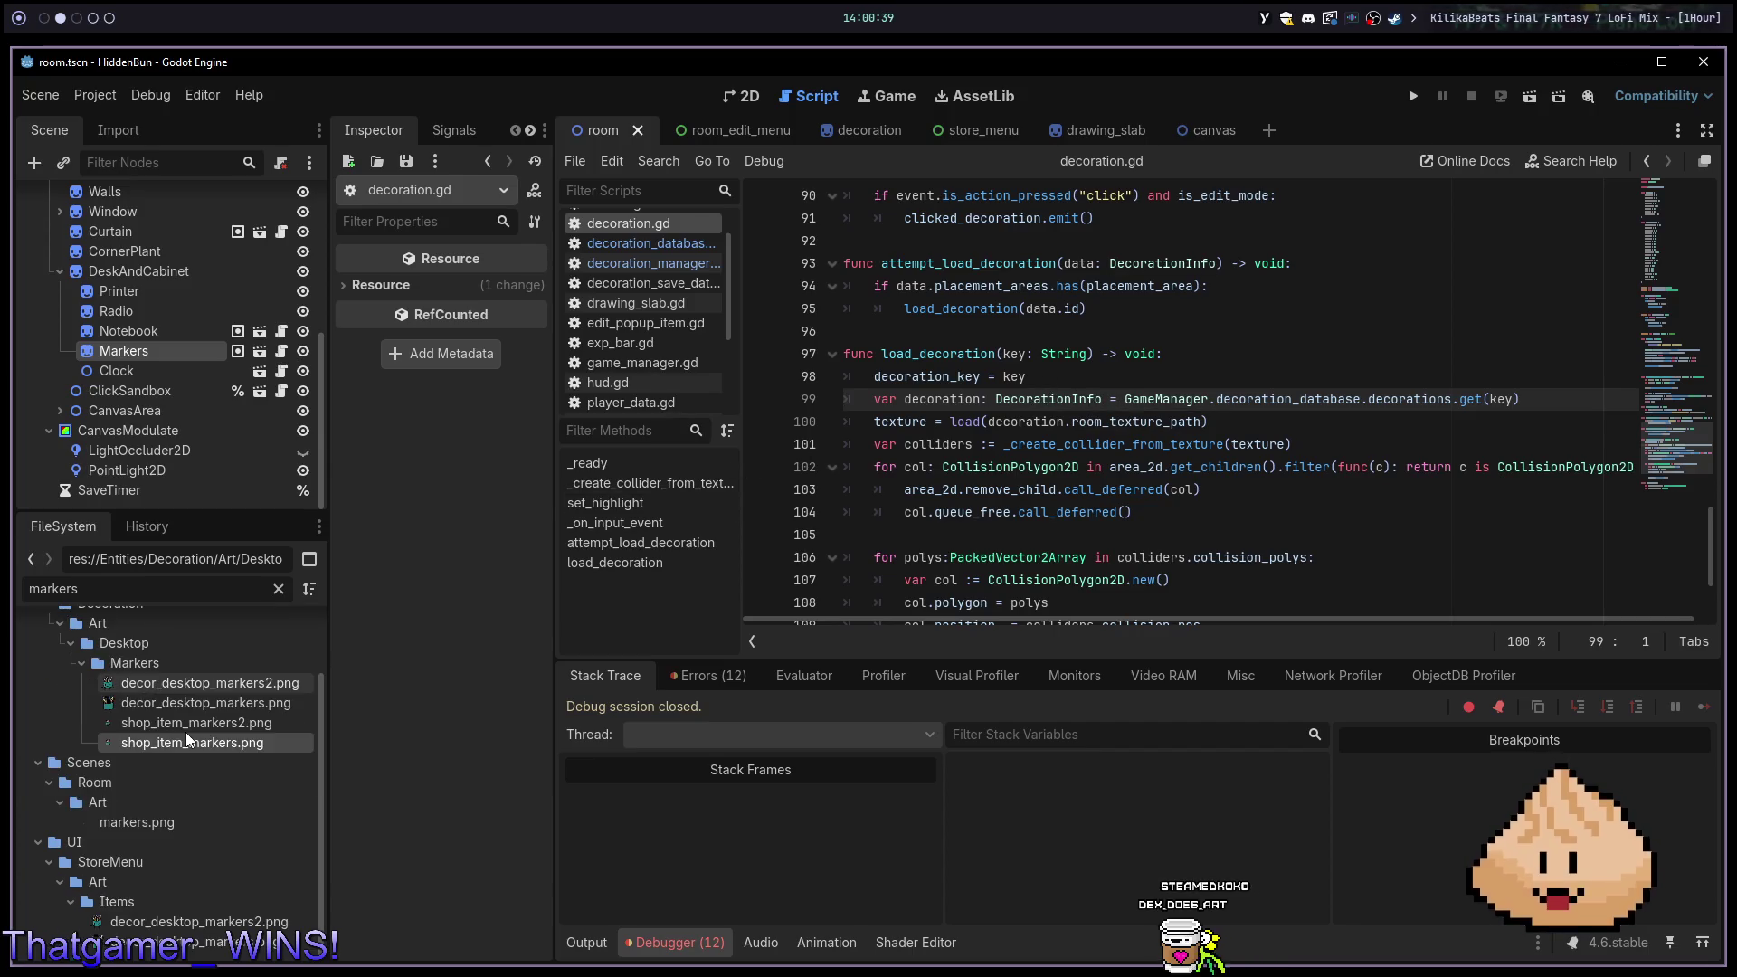
double_click(186, 736)
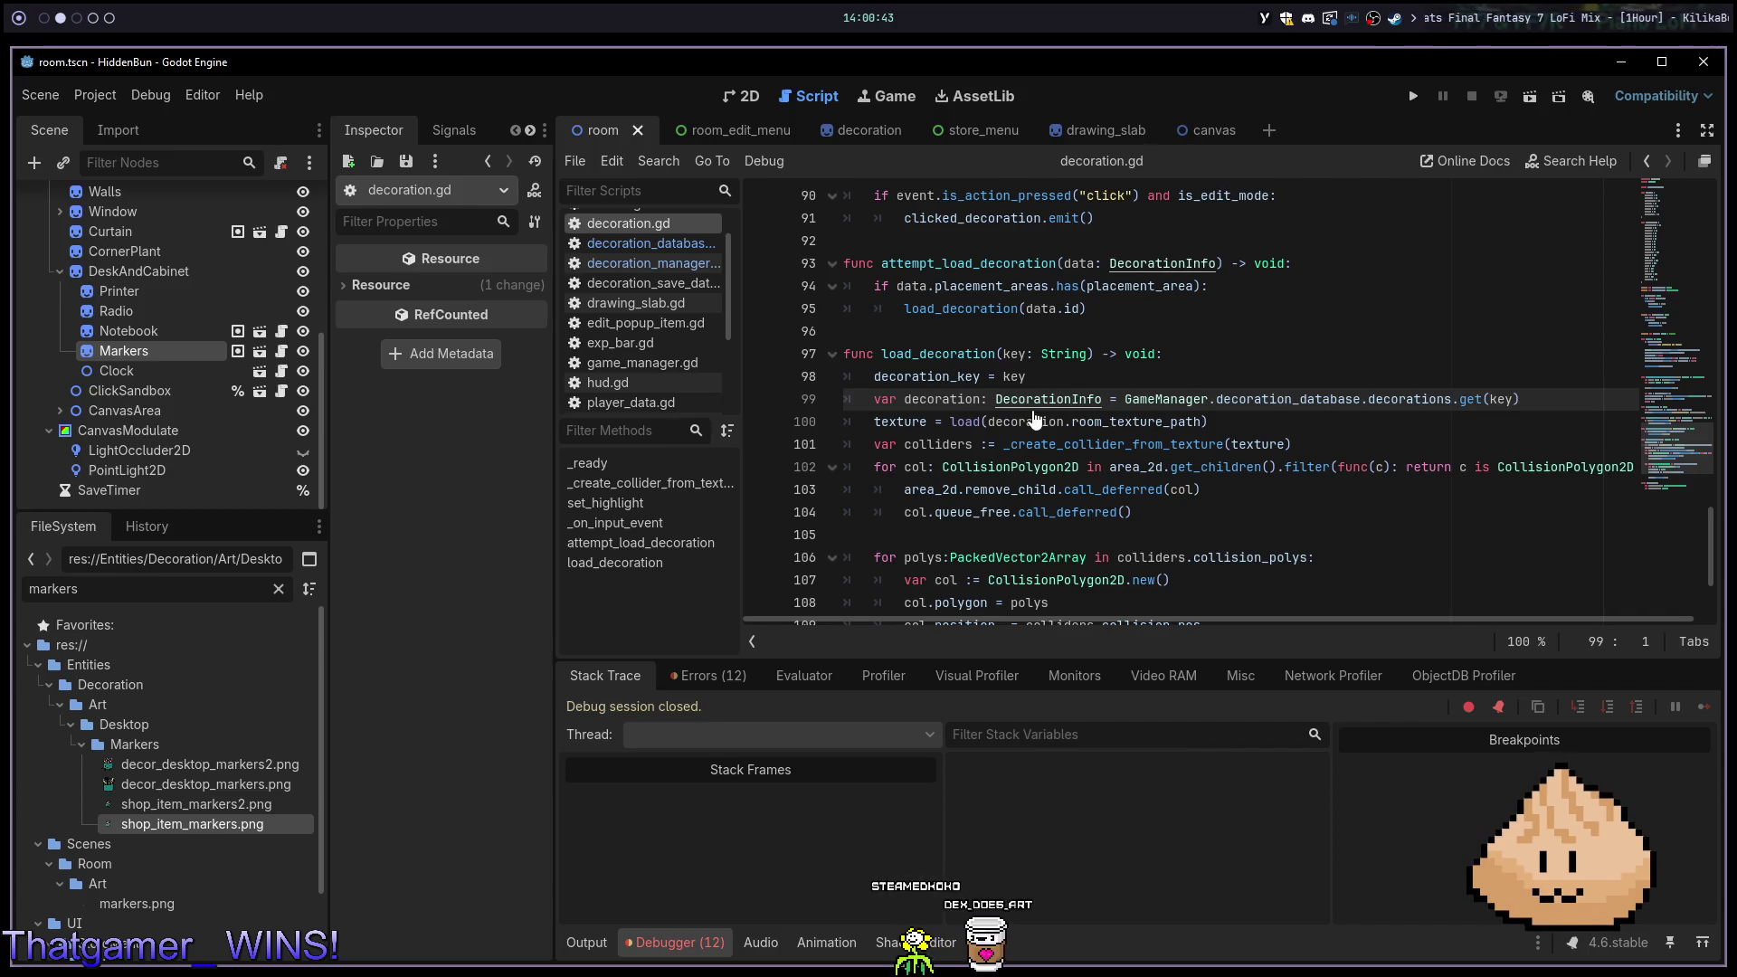
left_click(1221, 404, "ctrl")
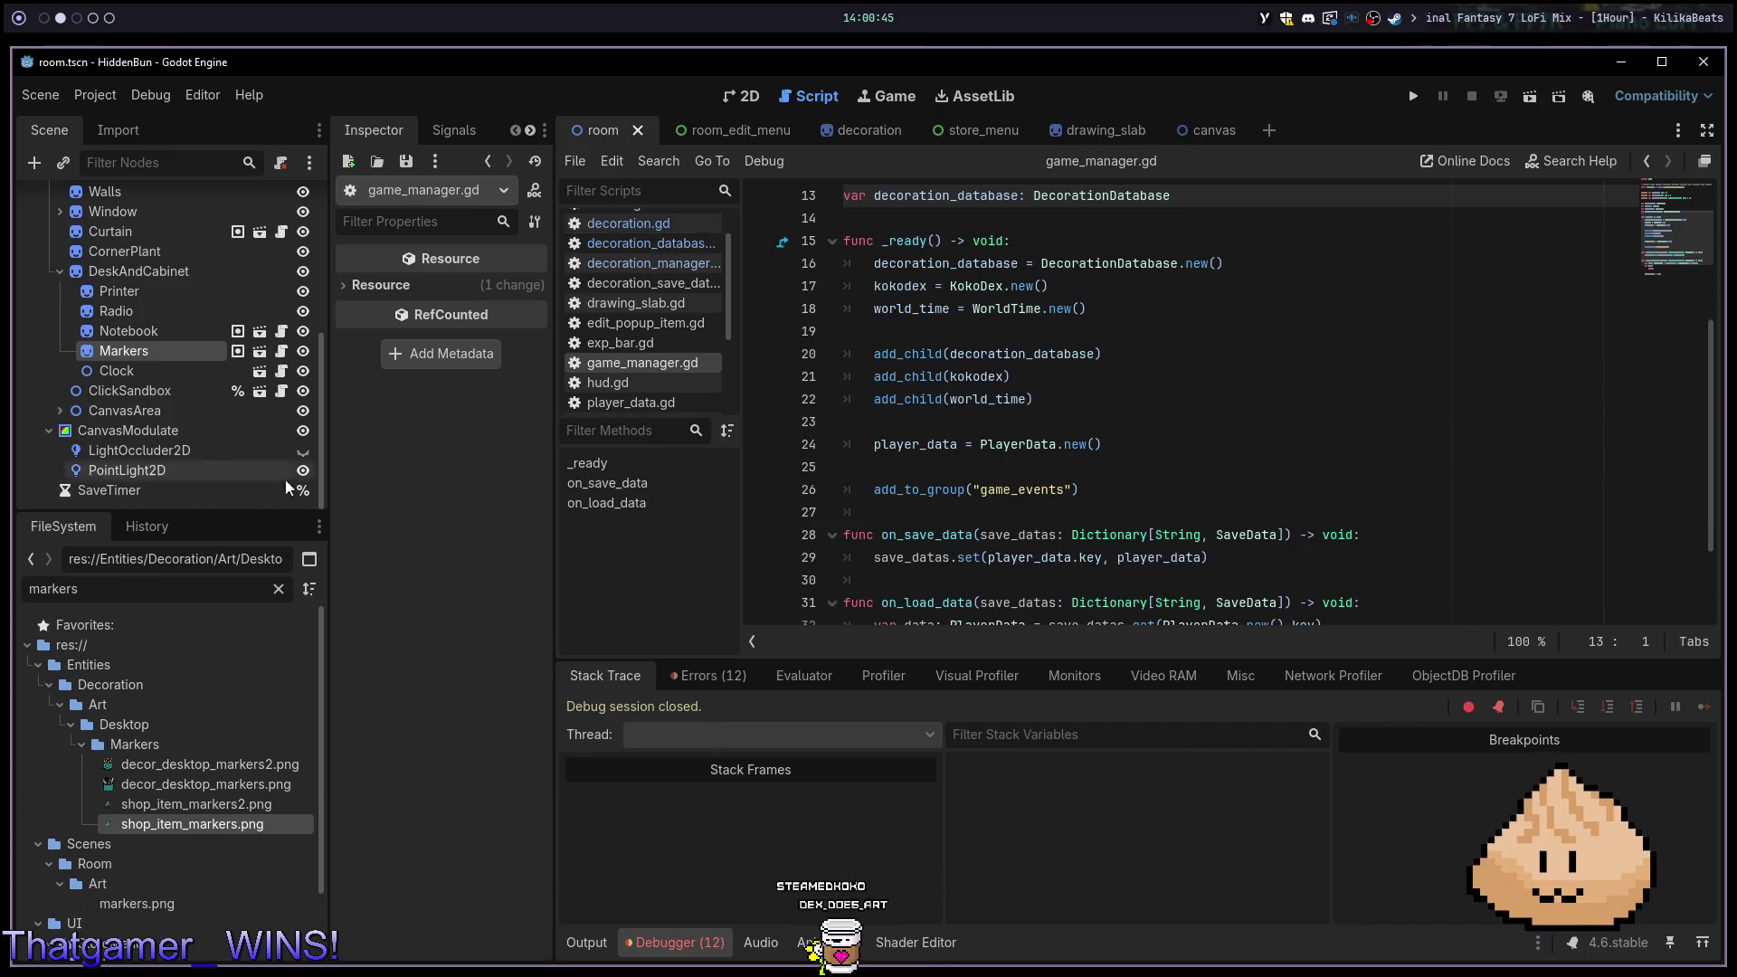
Clear the FileSystem filter and collapse the Markers, Book and Tablet art folders
left_click(279, 589)
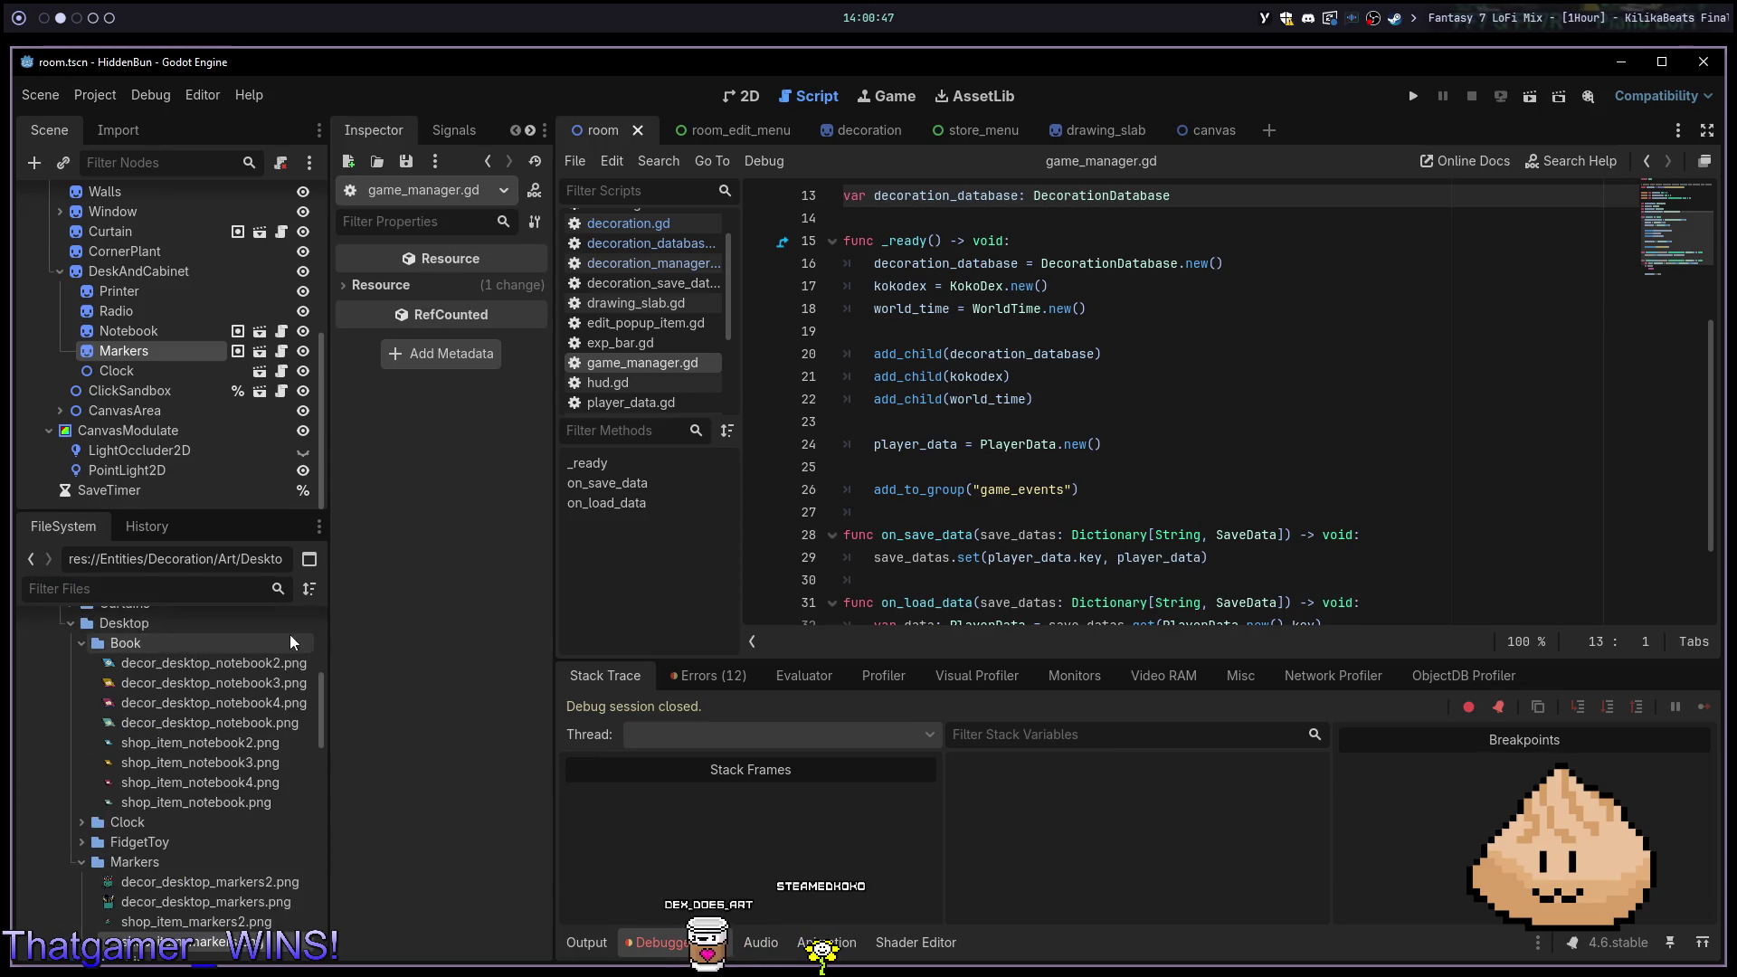
scroll(194, 735, "down", 2)
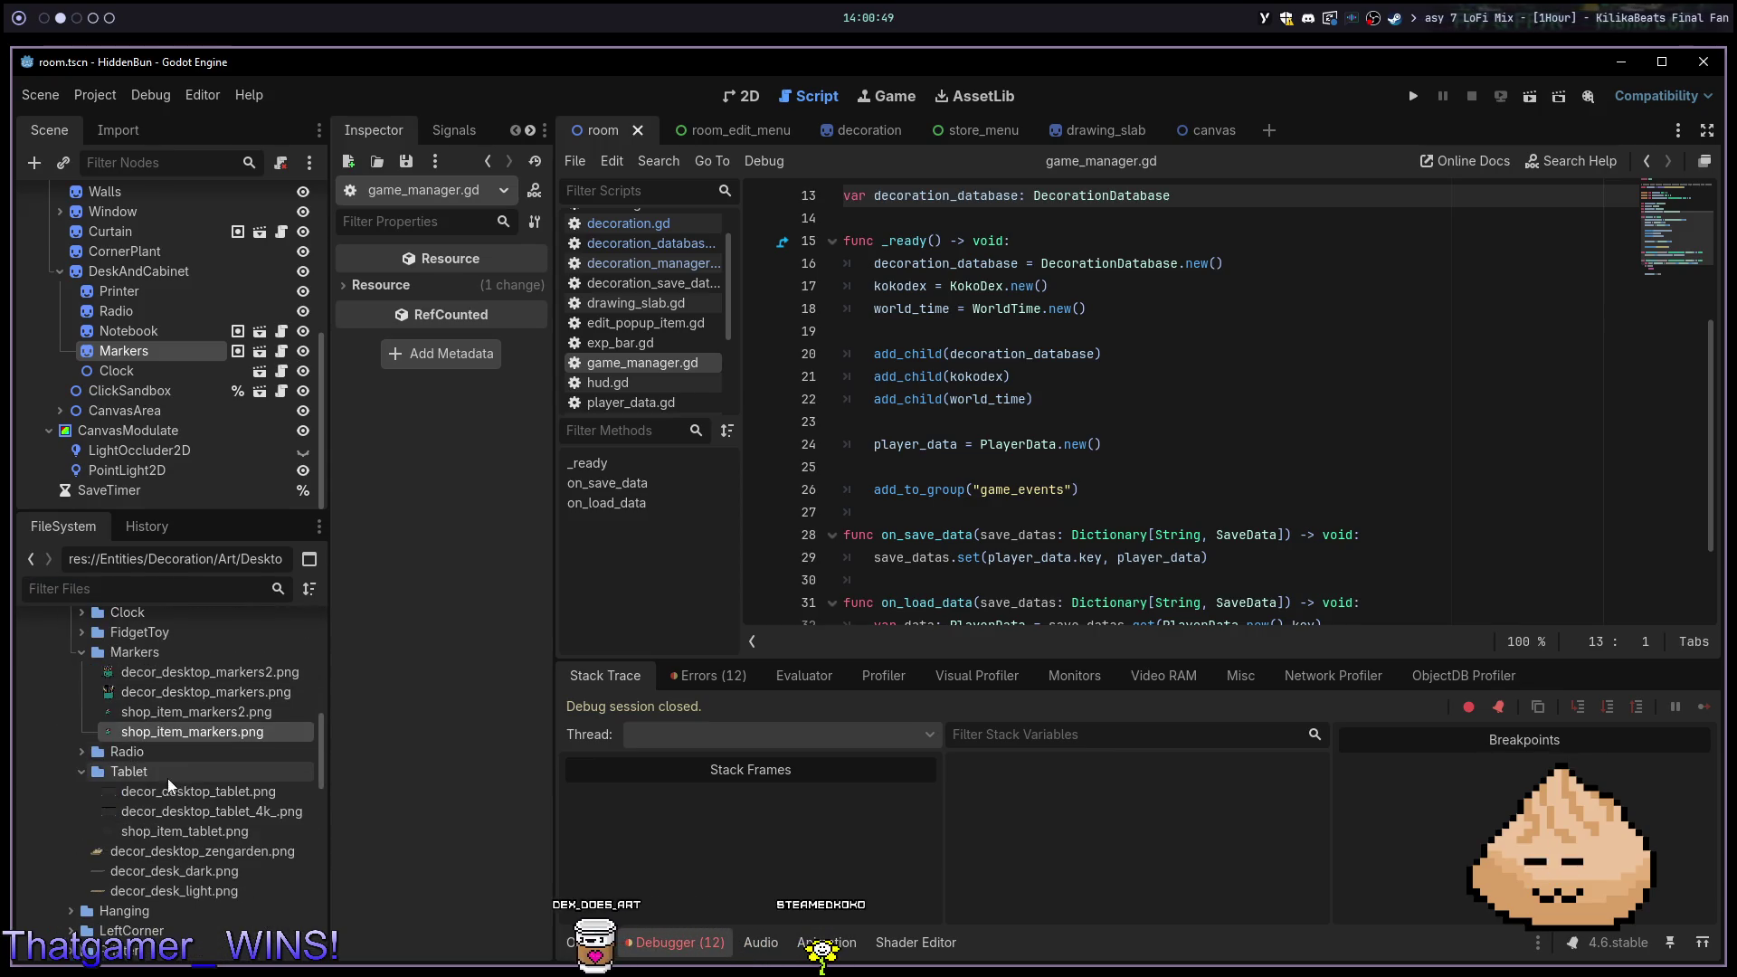
scroll(118, 748, "up", 3)
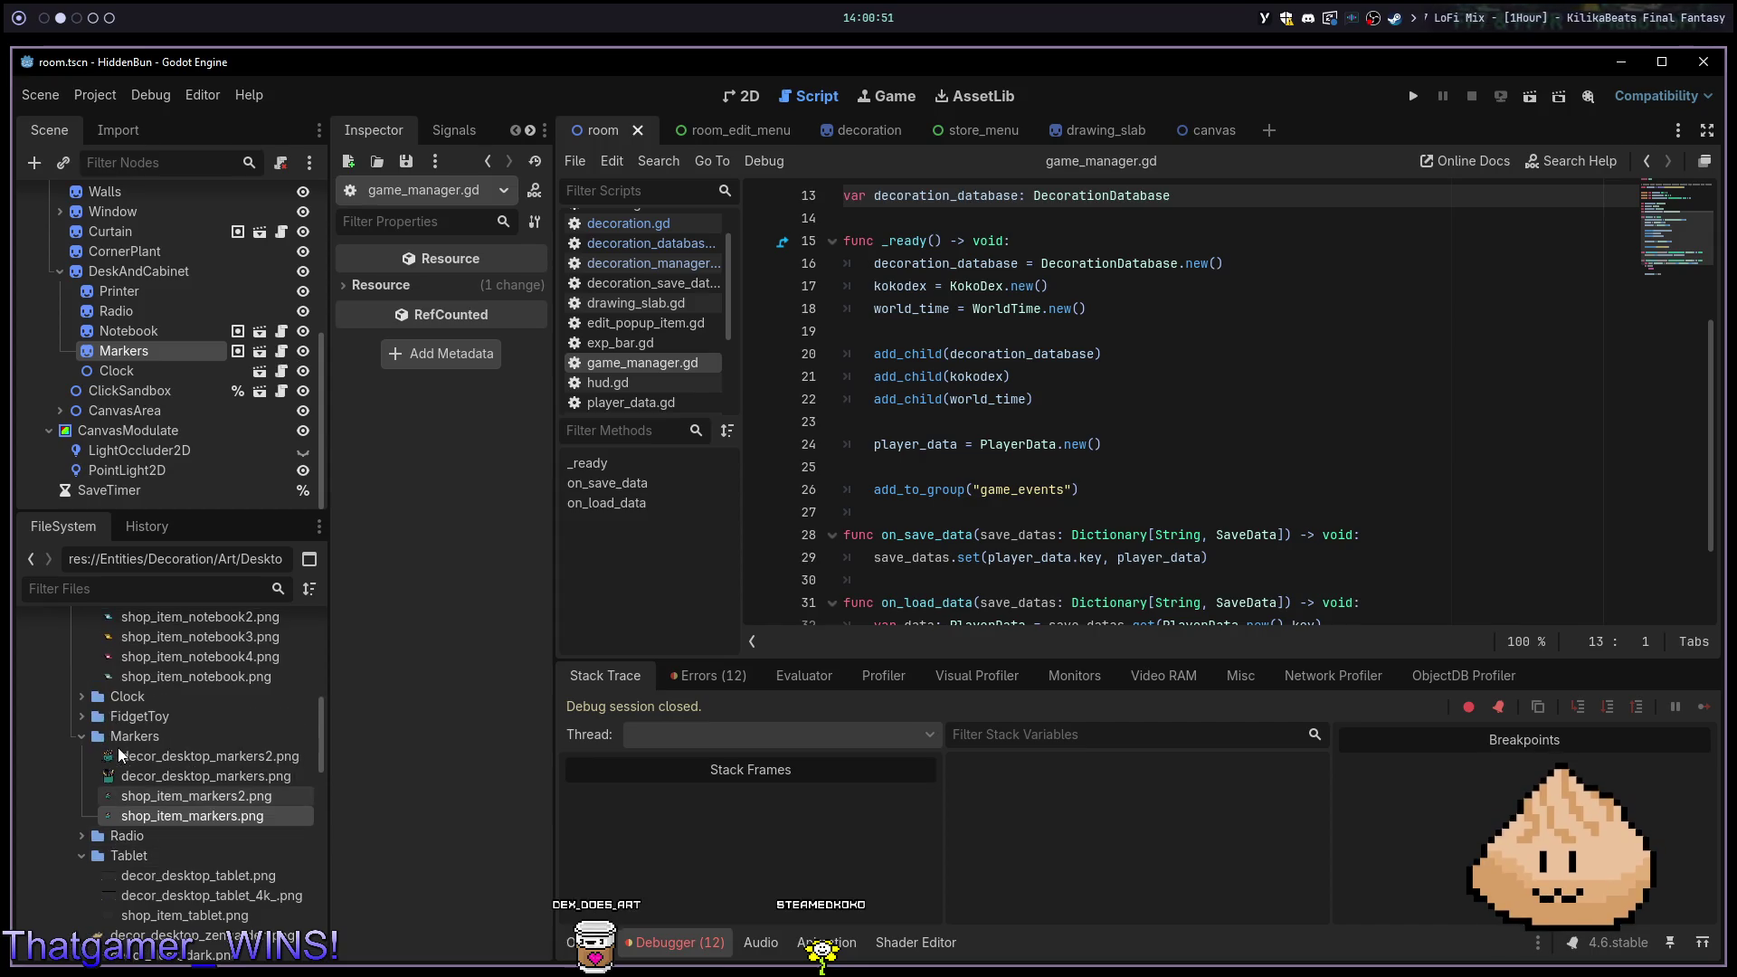
left_click(83, 738)
scroll(112, 758, "up", 5)
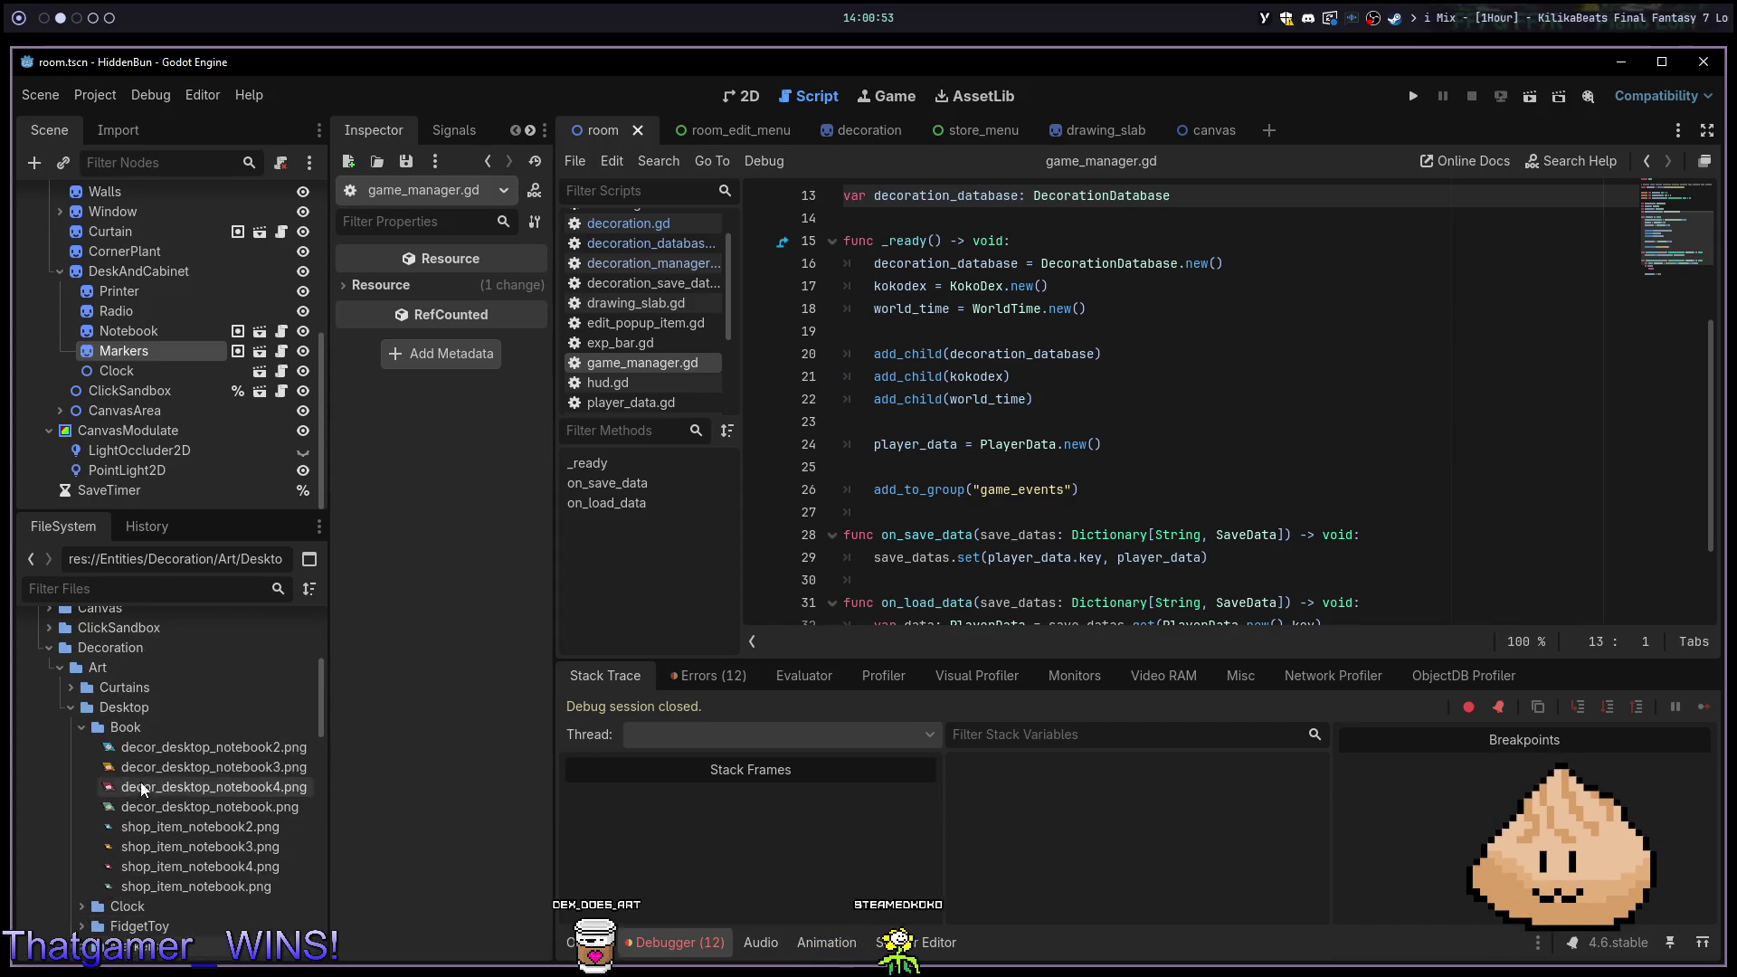
left_click(80, 728)
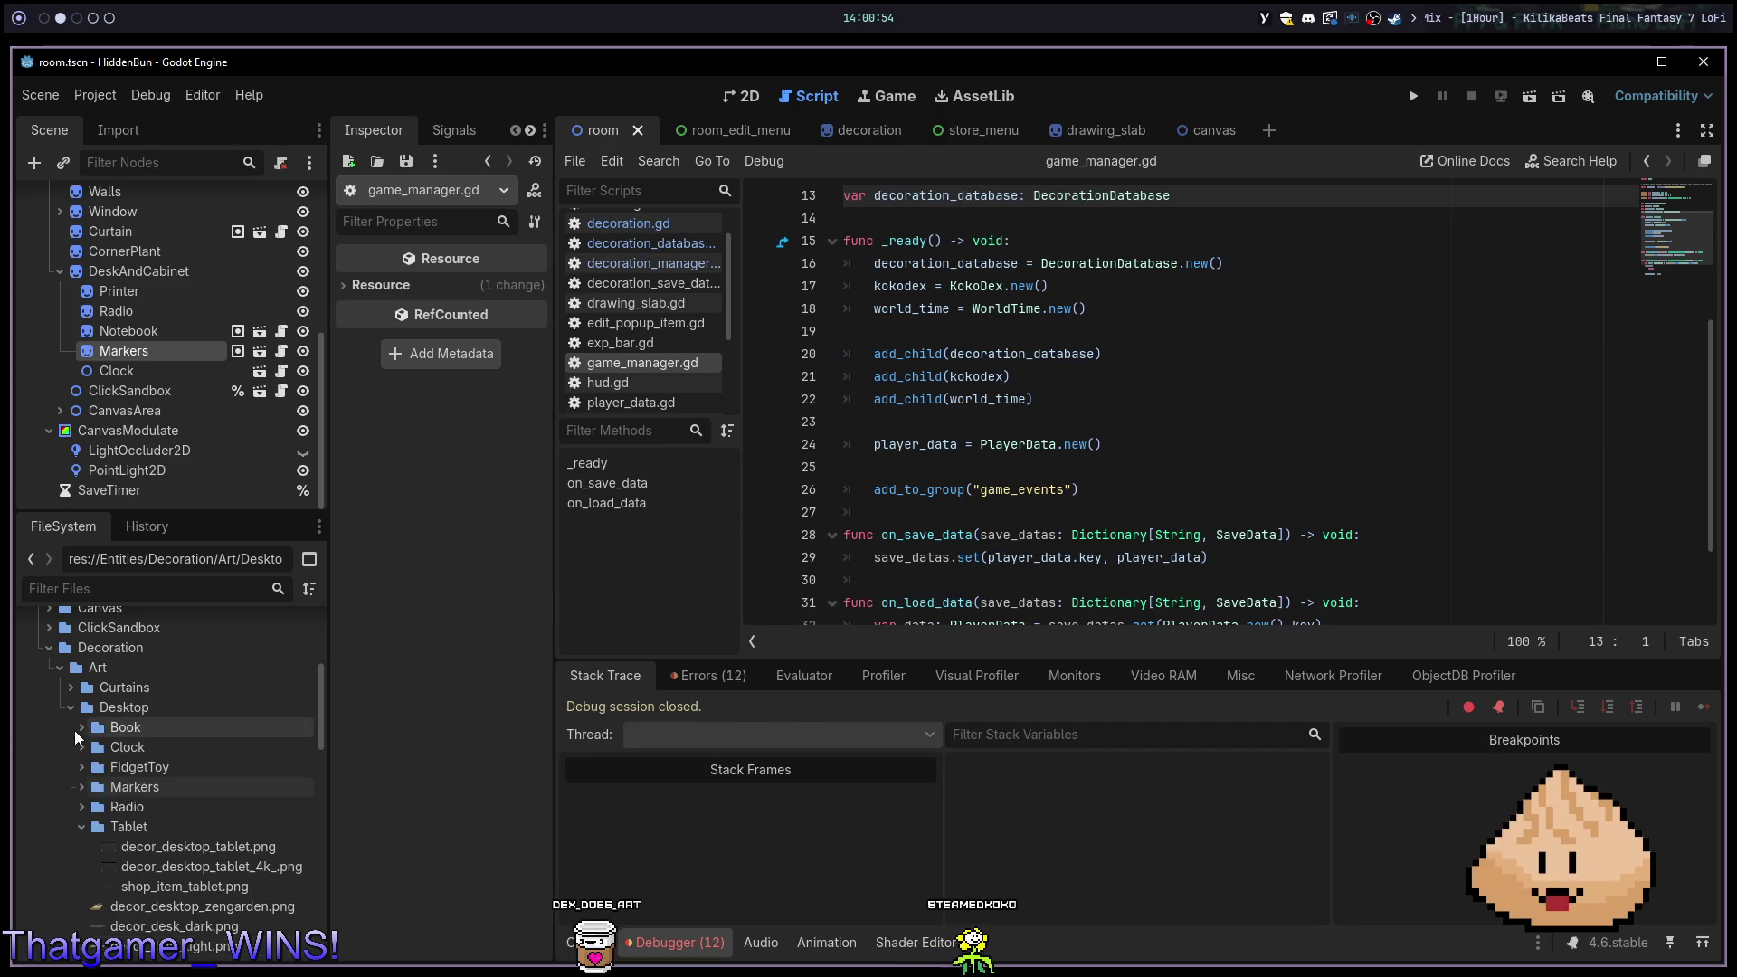
left_click(80, 826)
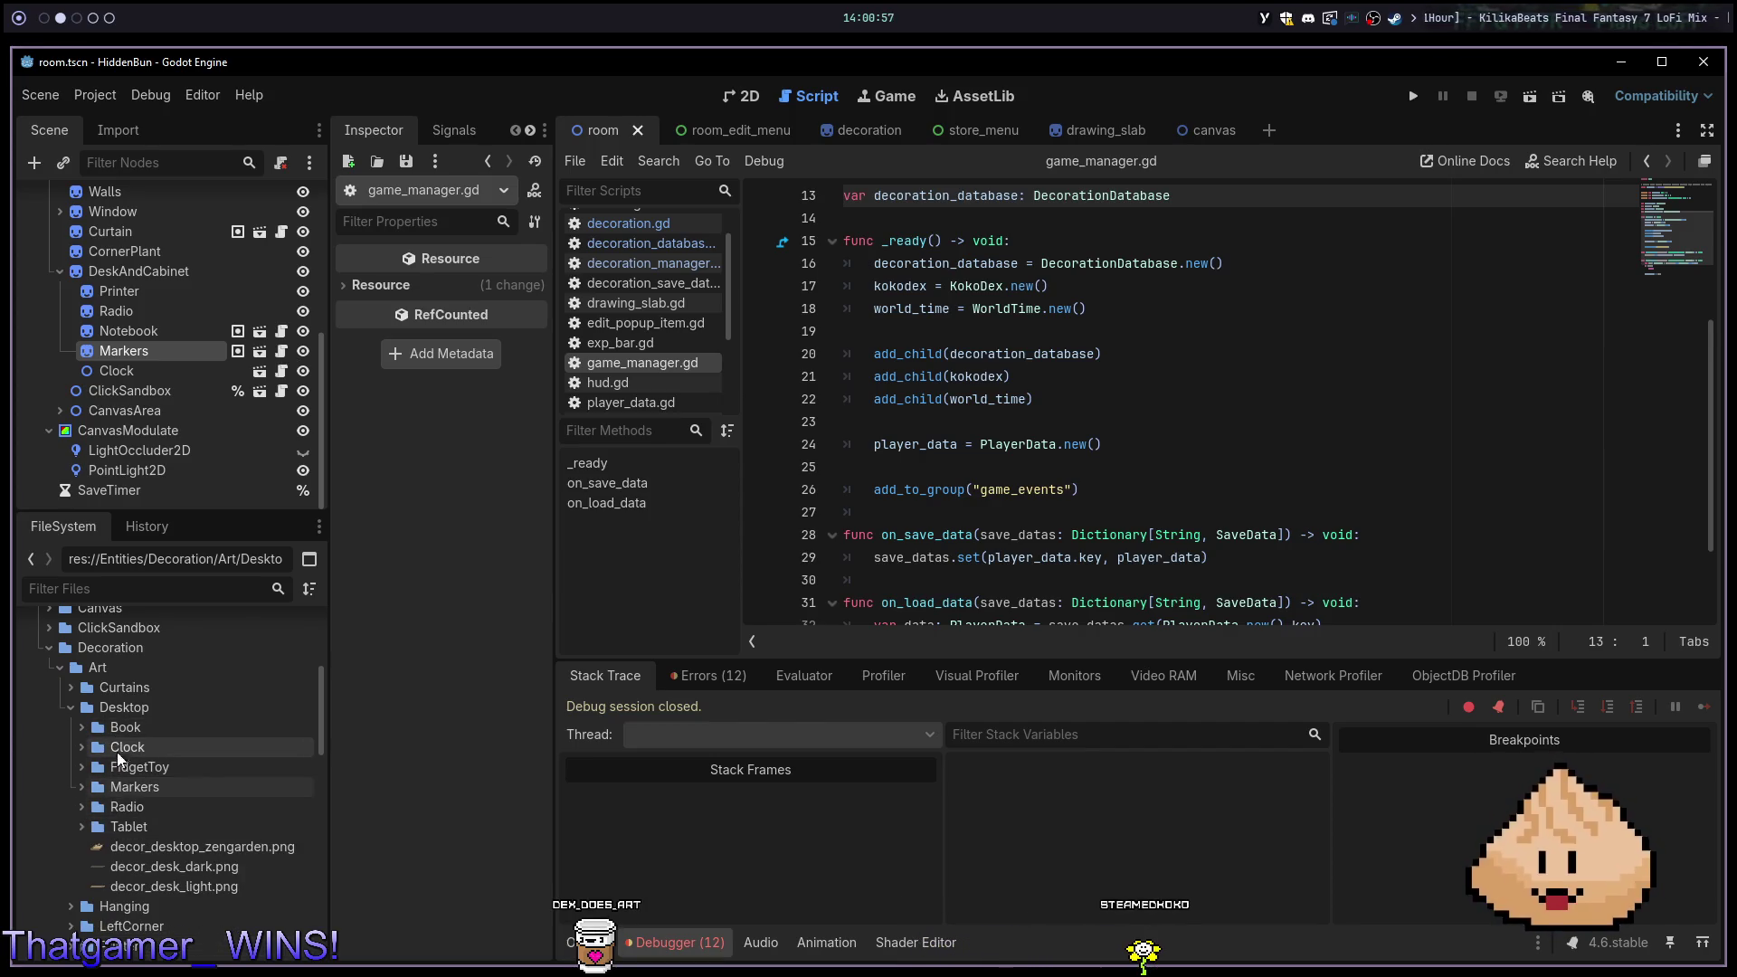
Collapse the Desktop and Decoration Art folders and expand the Decoration Data folder
scroll(109, 815, "down", 3)
scroll(107, 807, "up", 4)
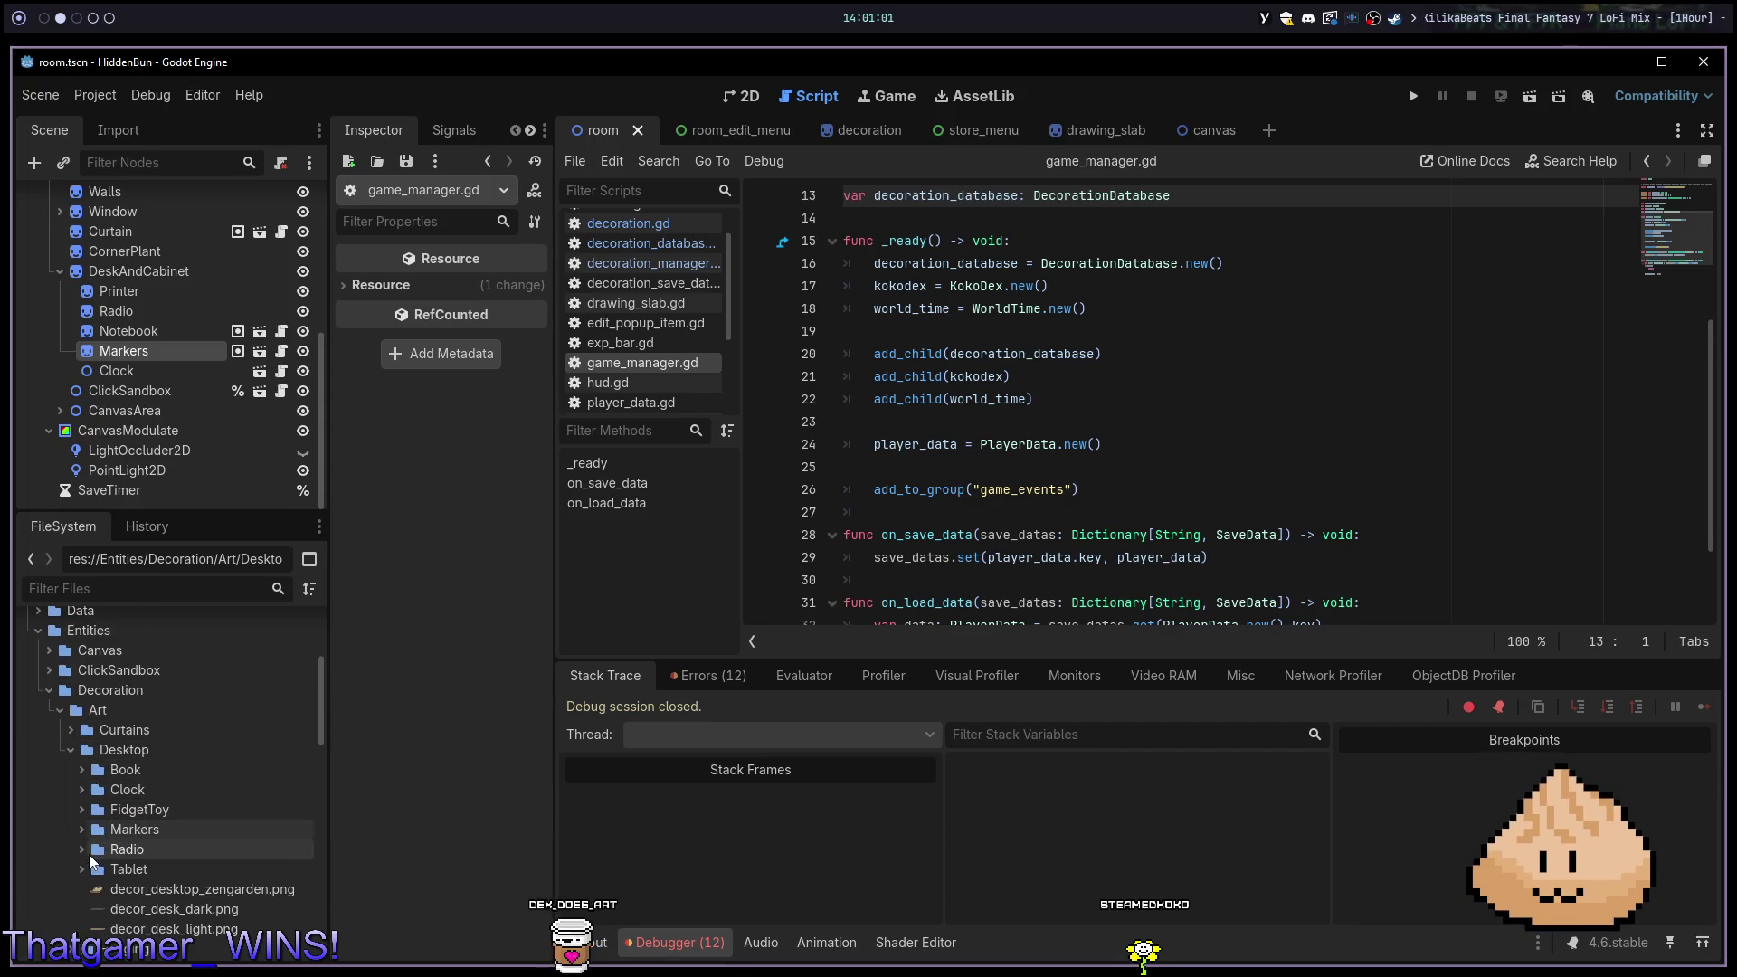
left_click(75, 747)
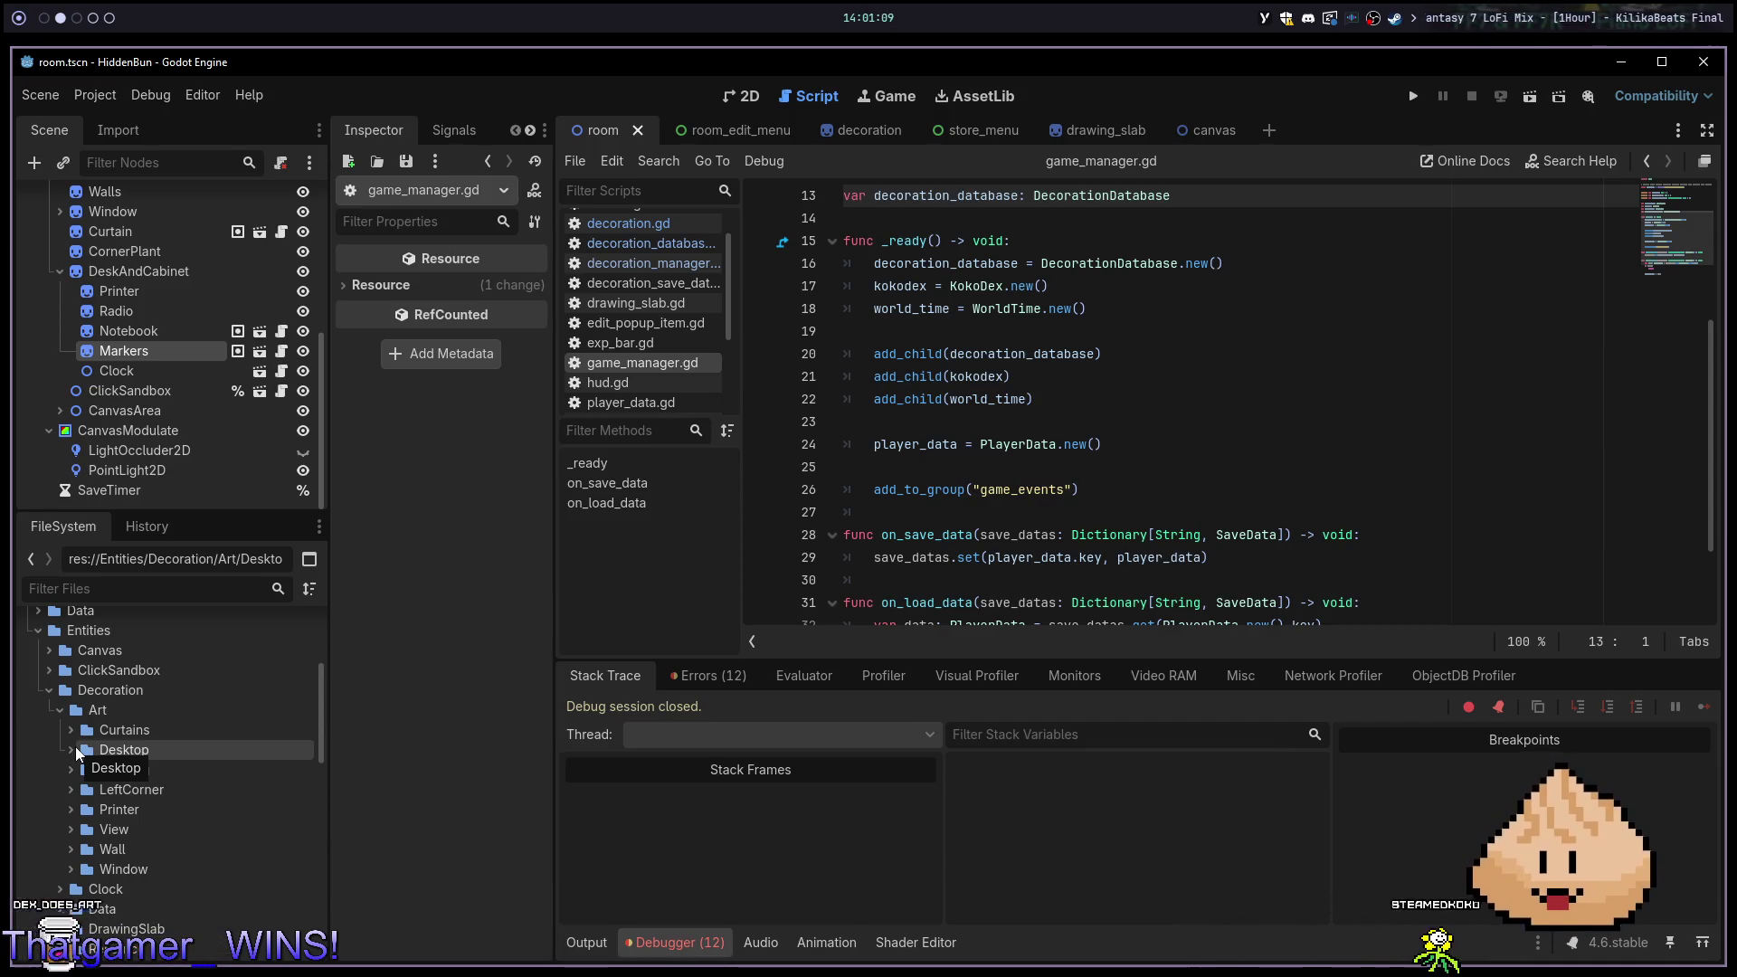
left_click(63, 709)
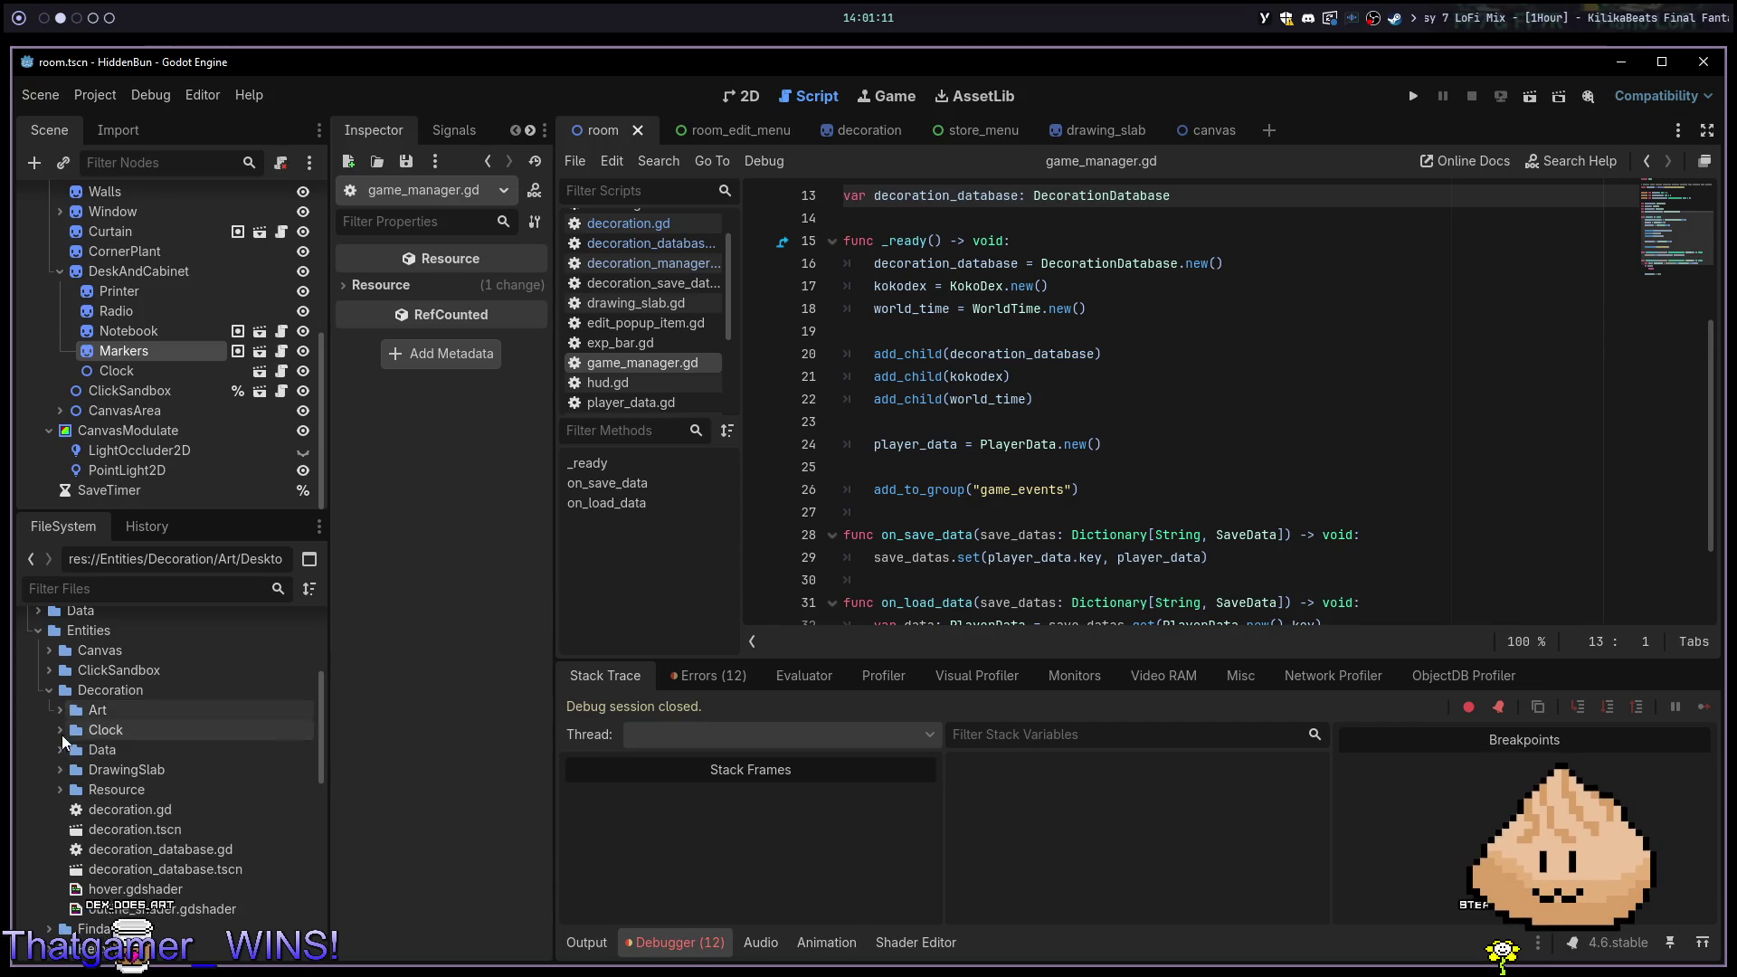
left_click(62, 752)
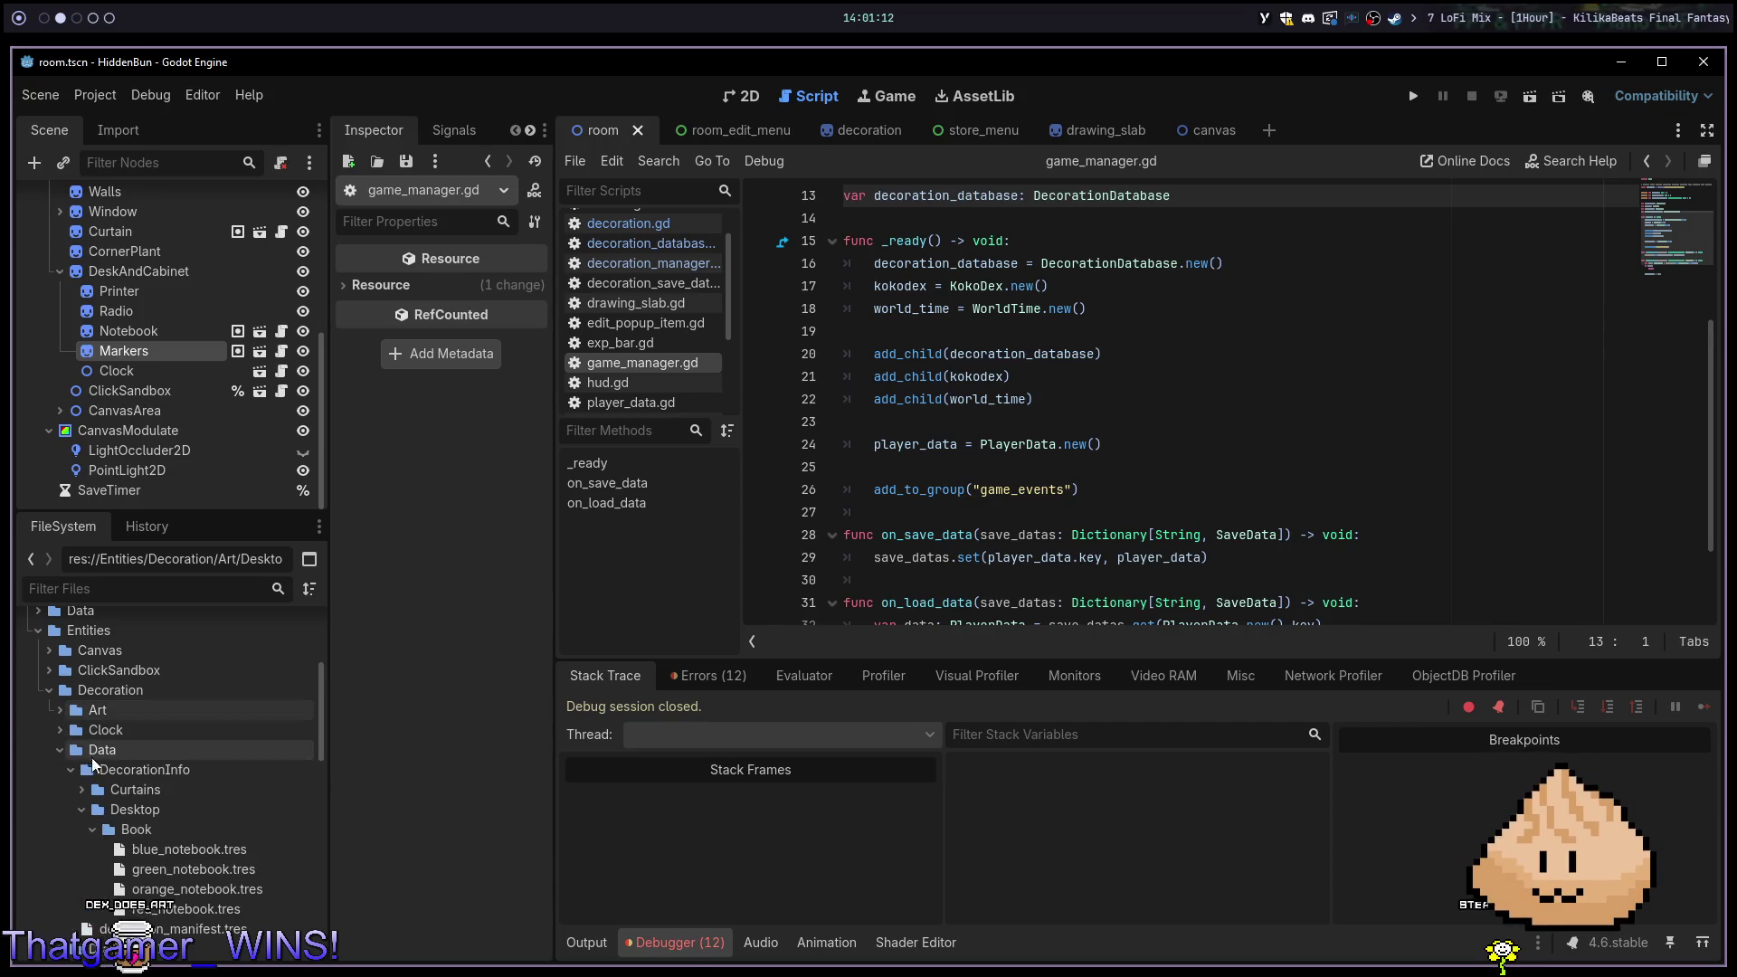
Create a new folder named Markers inside the Desktop data folder
left_click(91, 829)
right_click(148, 812)
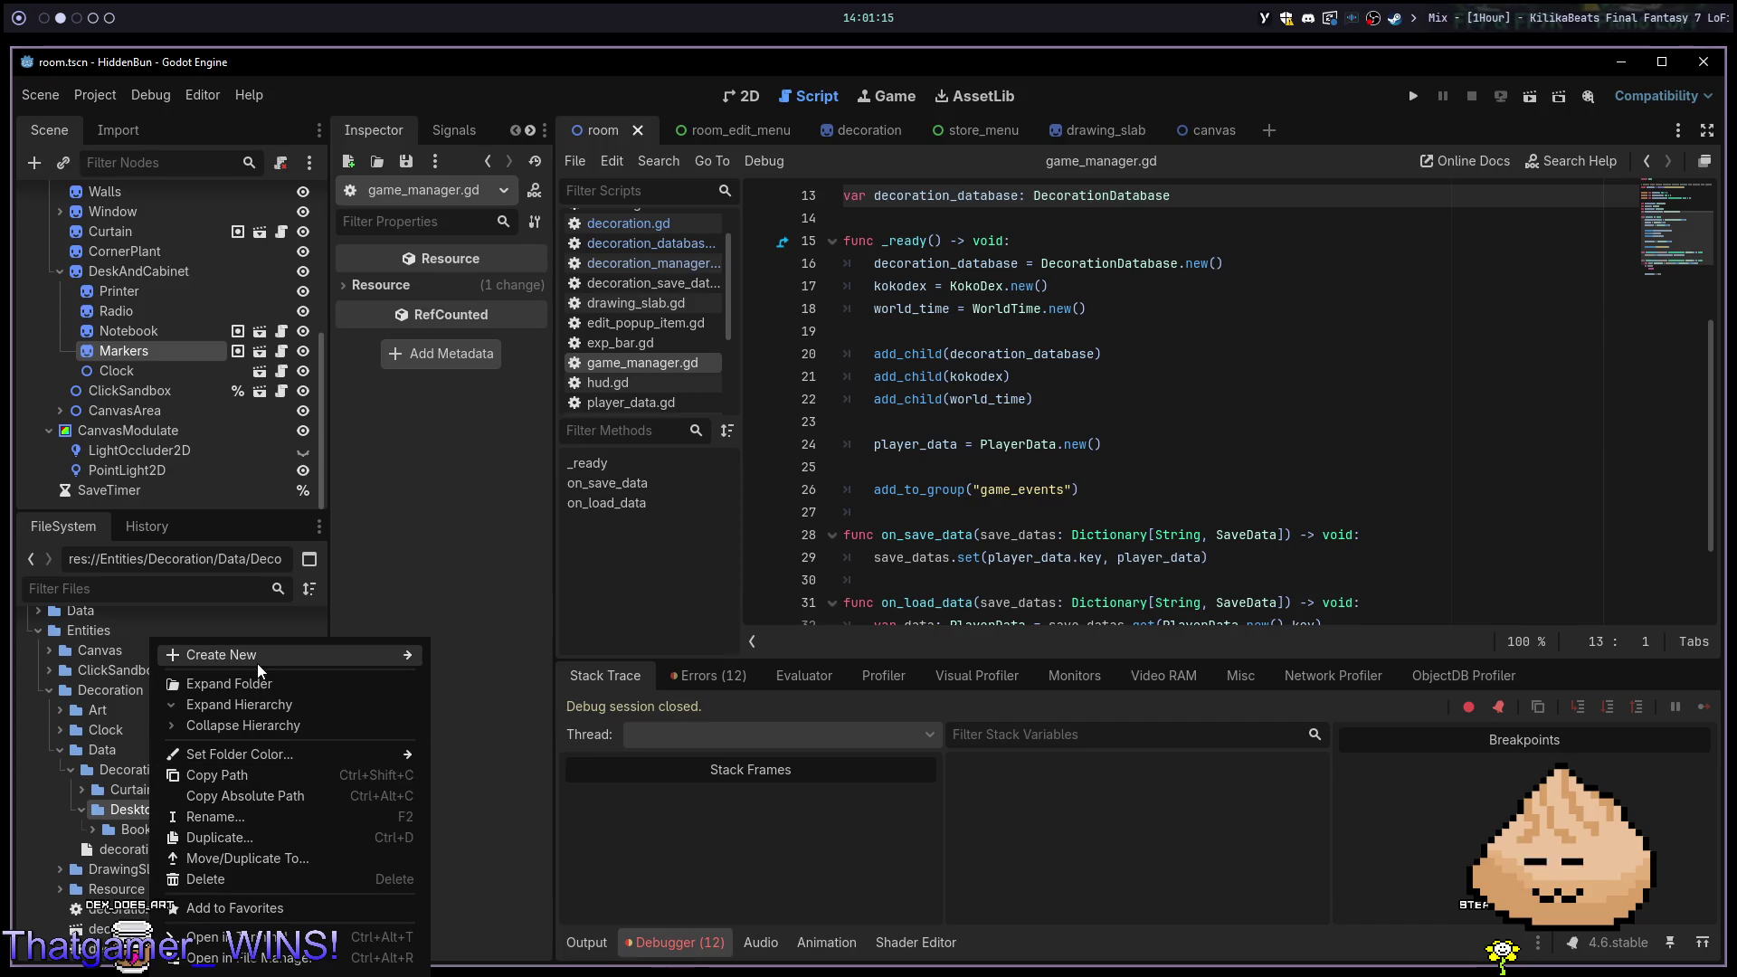
mouse_move(257, 664)
left_click(519, 657)
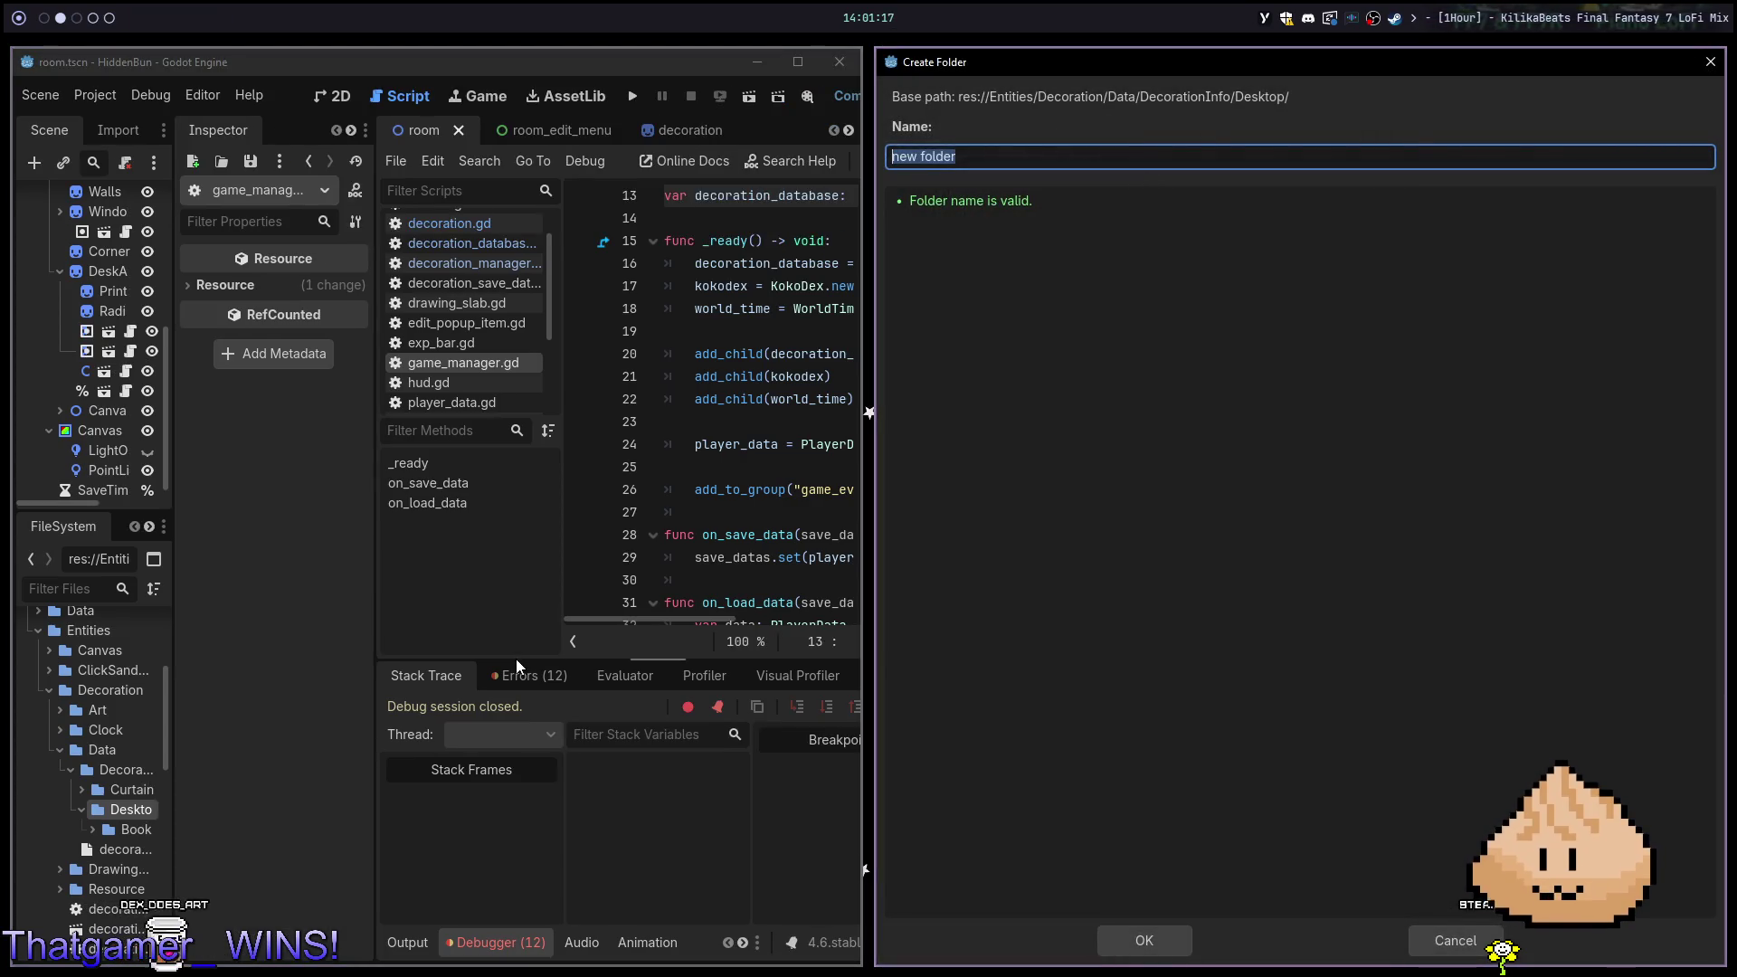
key("BackSpace")
key("BackSpace")
key("BackSpace")
type("Markers")
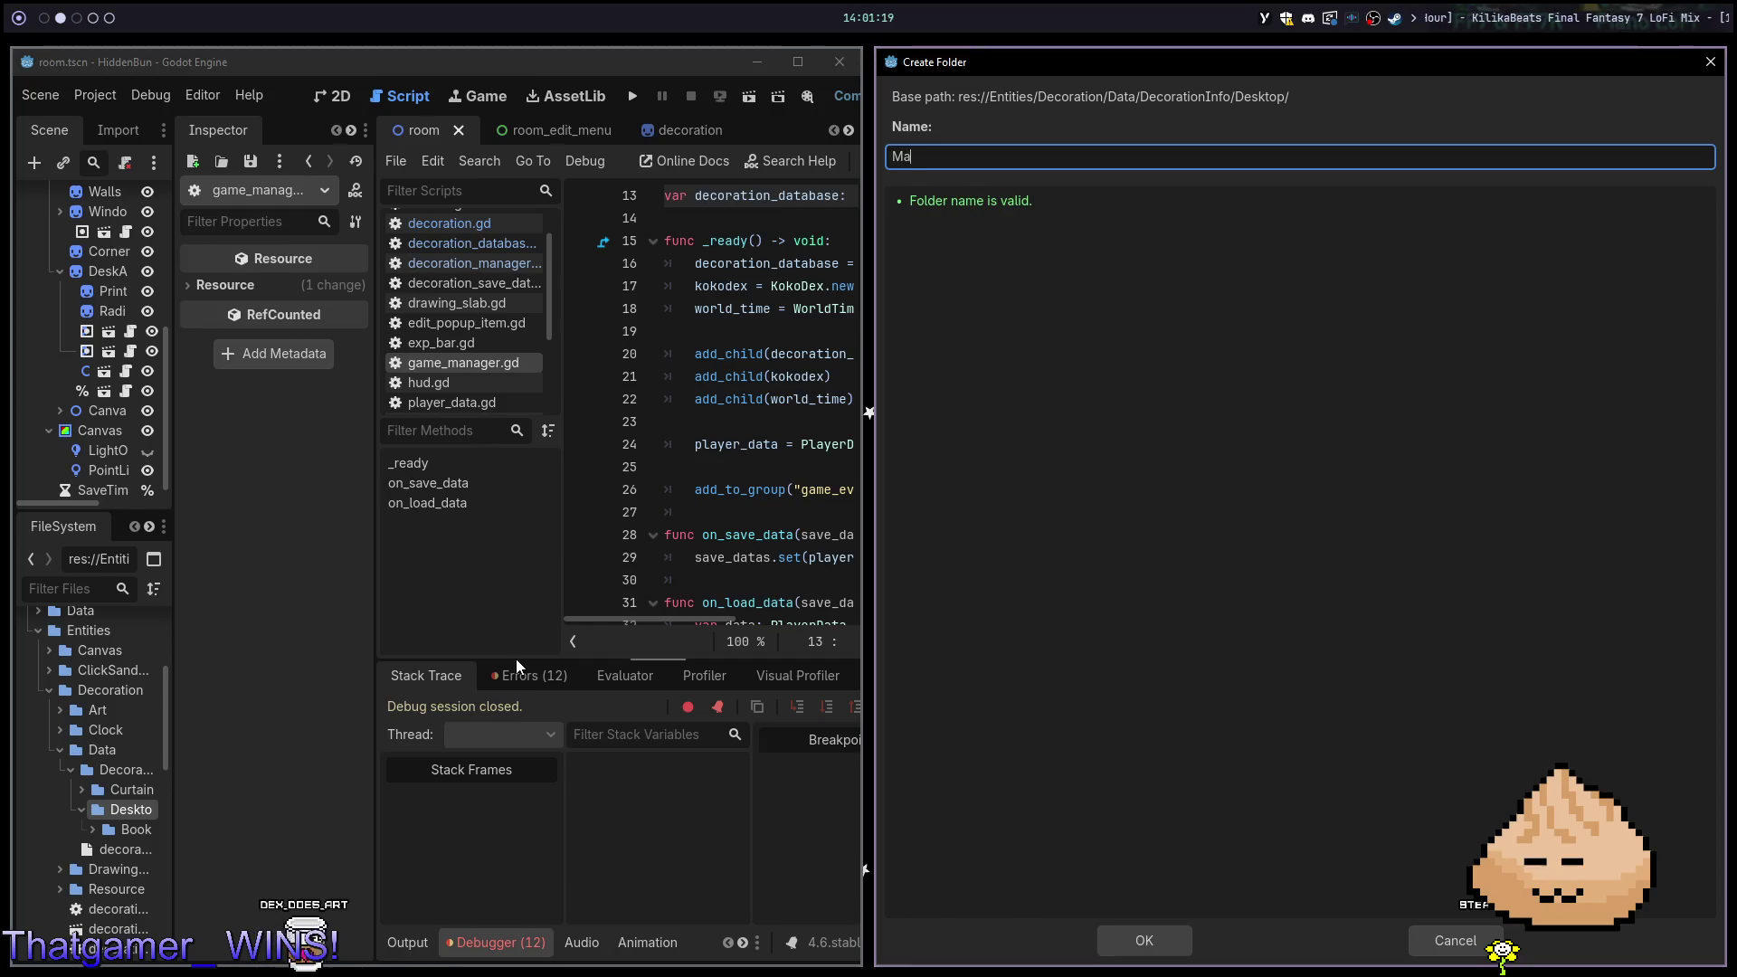
key("Return")
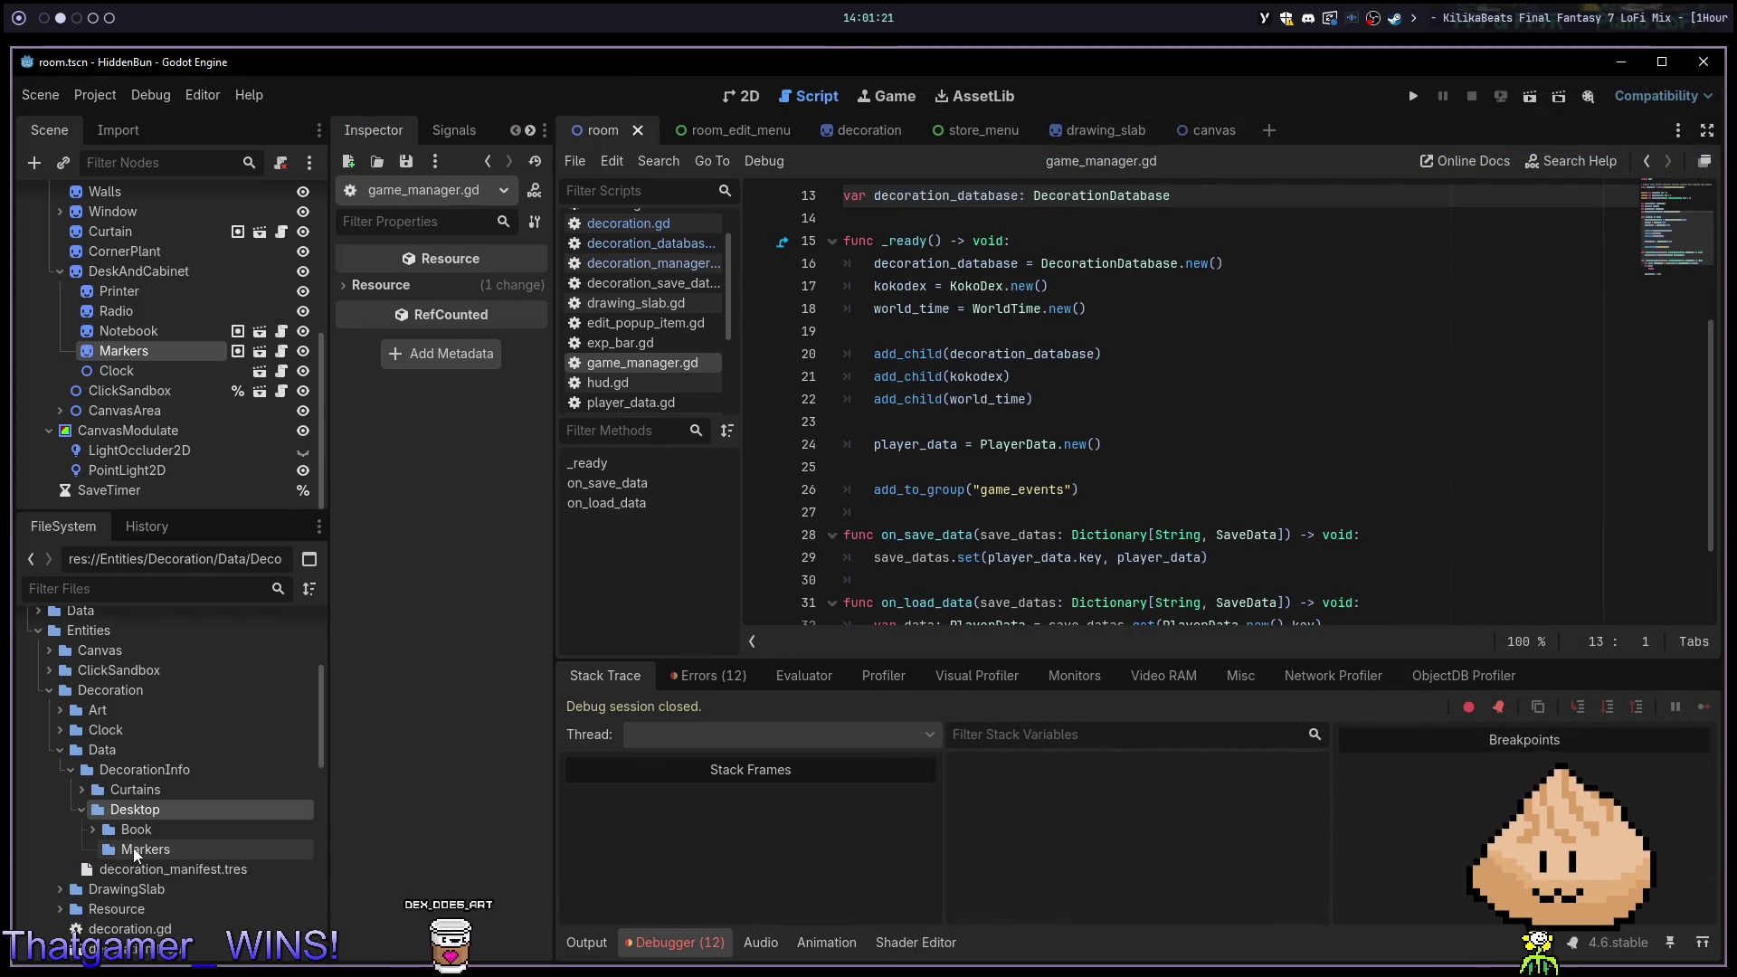
Create a DecorationInfo resource in Markers and save it as a .tres file
right_click(131, 851)
mouse_move(264, 659)
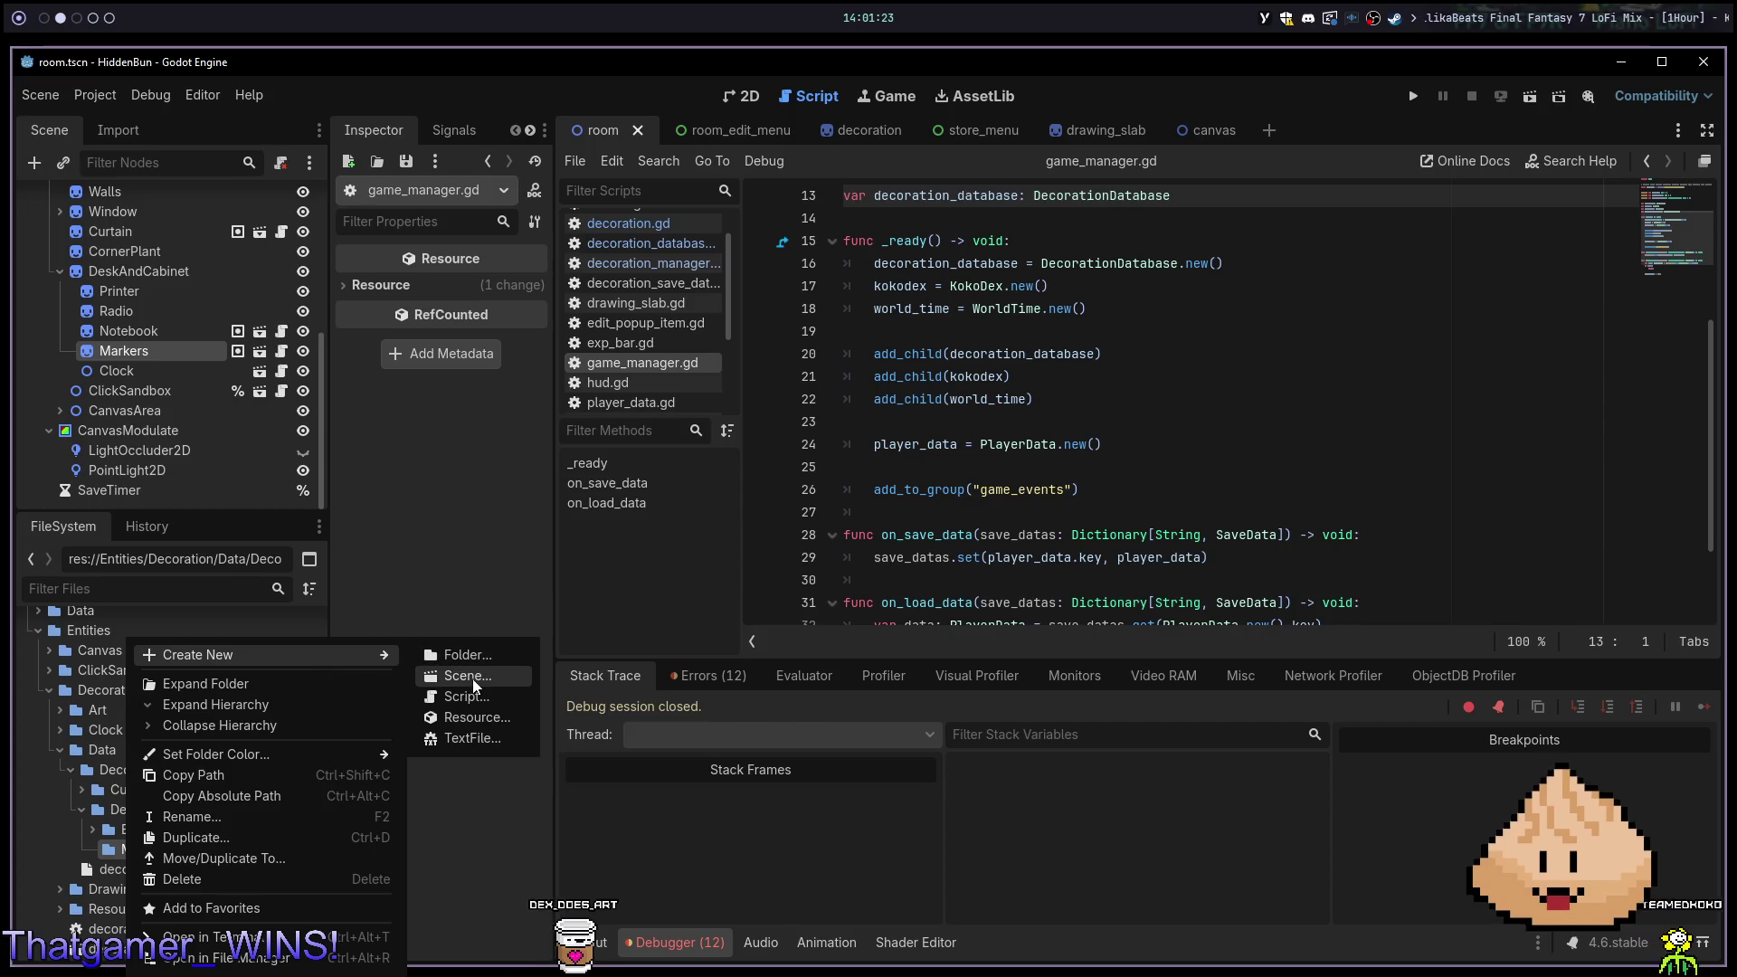
left_click(475, 719)
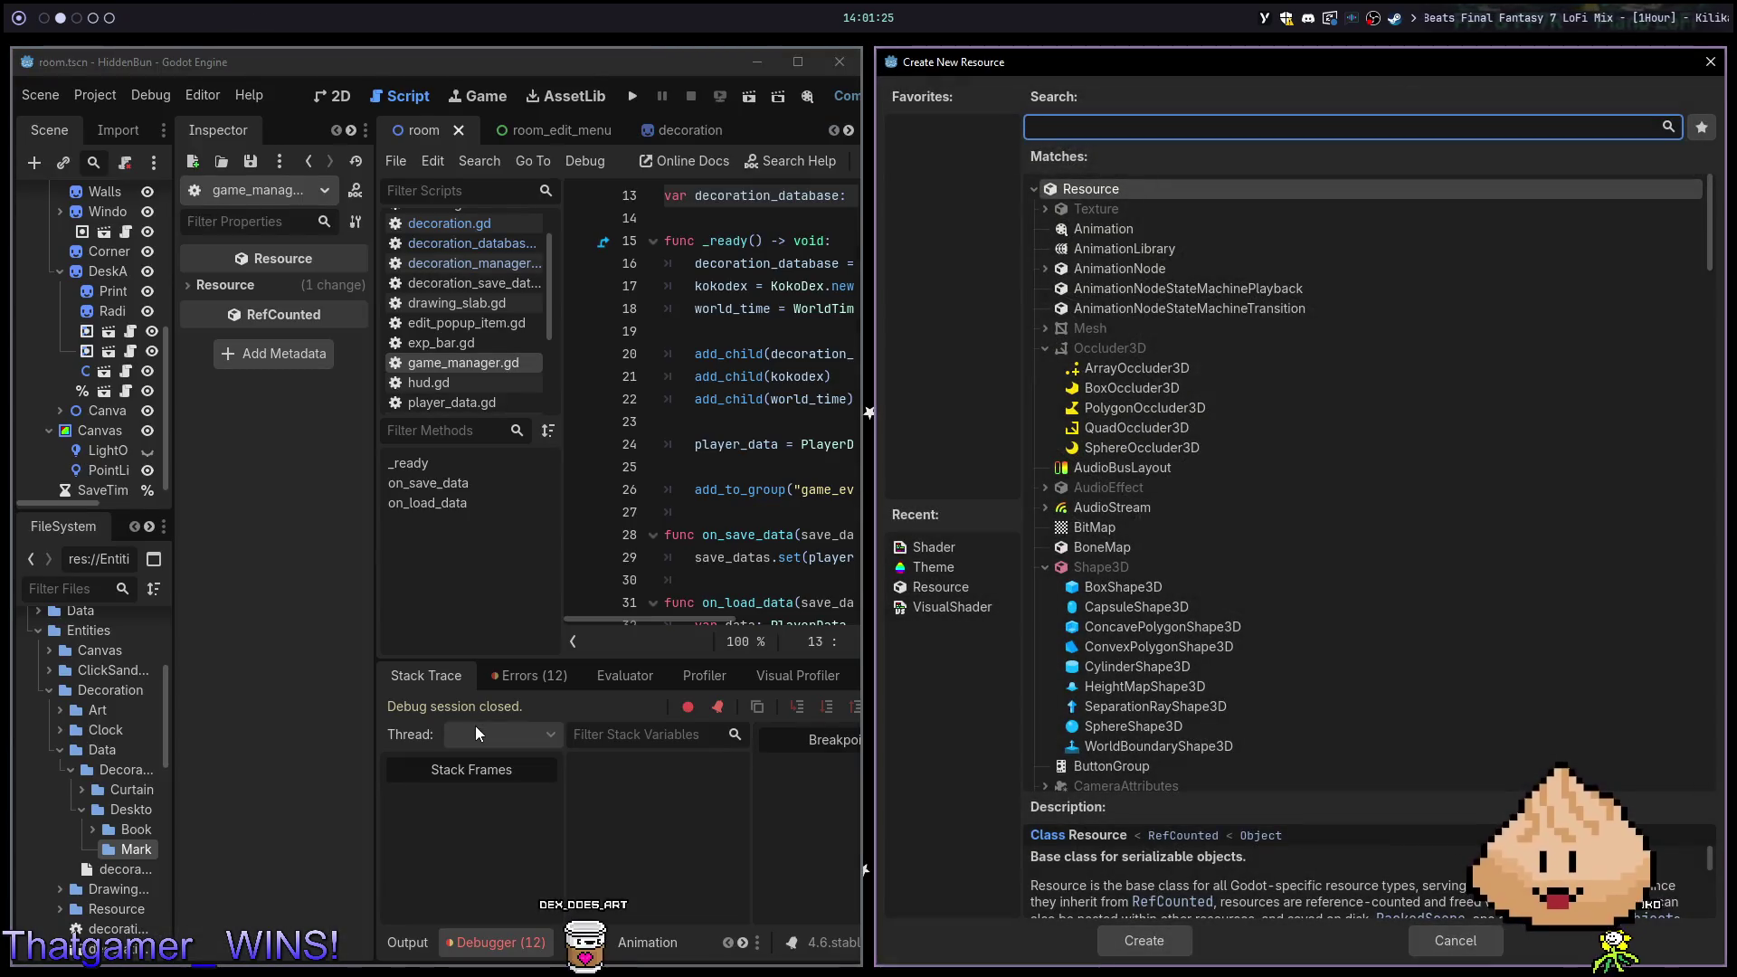
type("info")
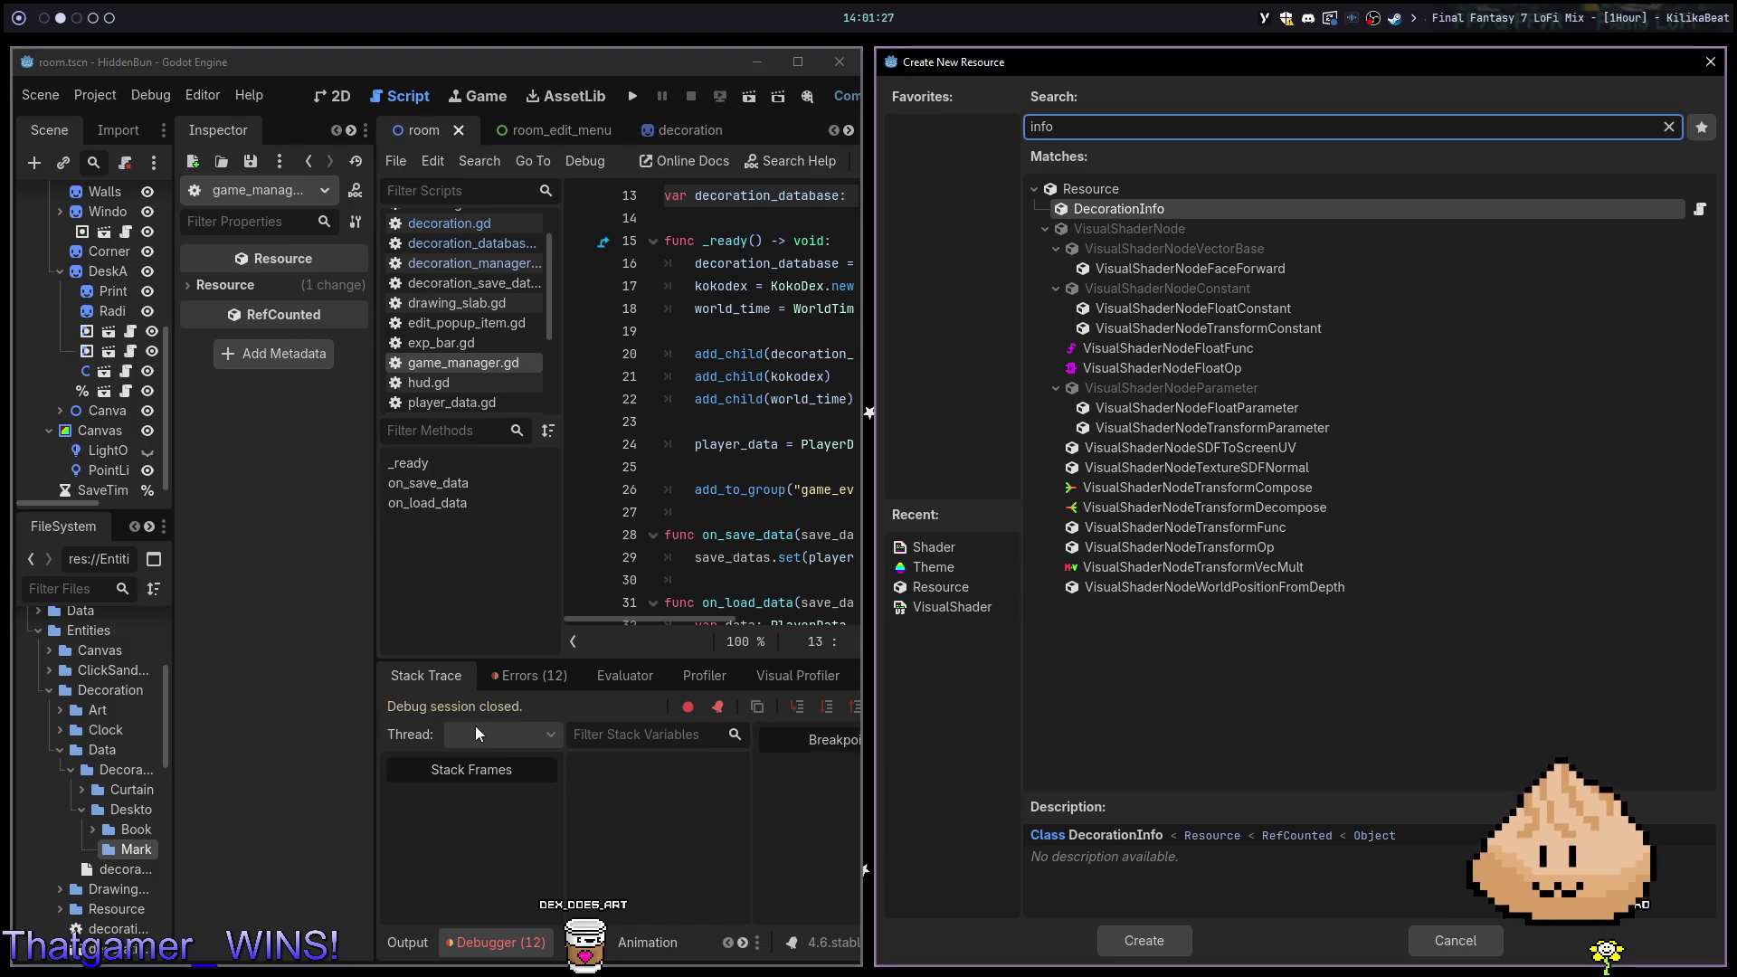
key("Return")
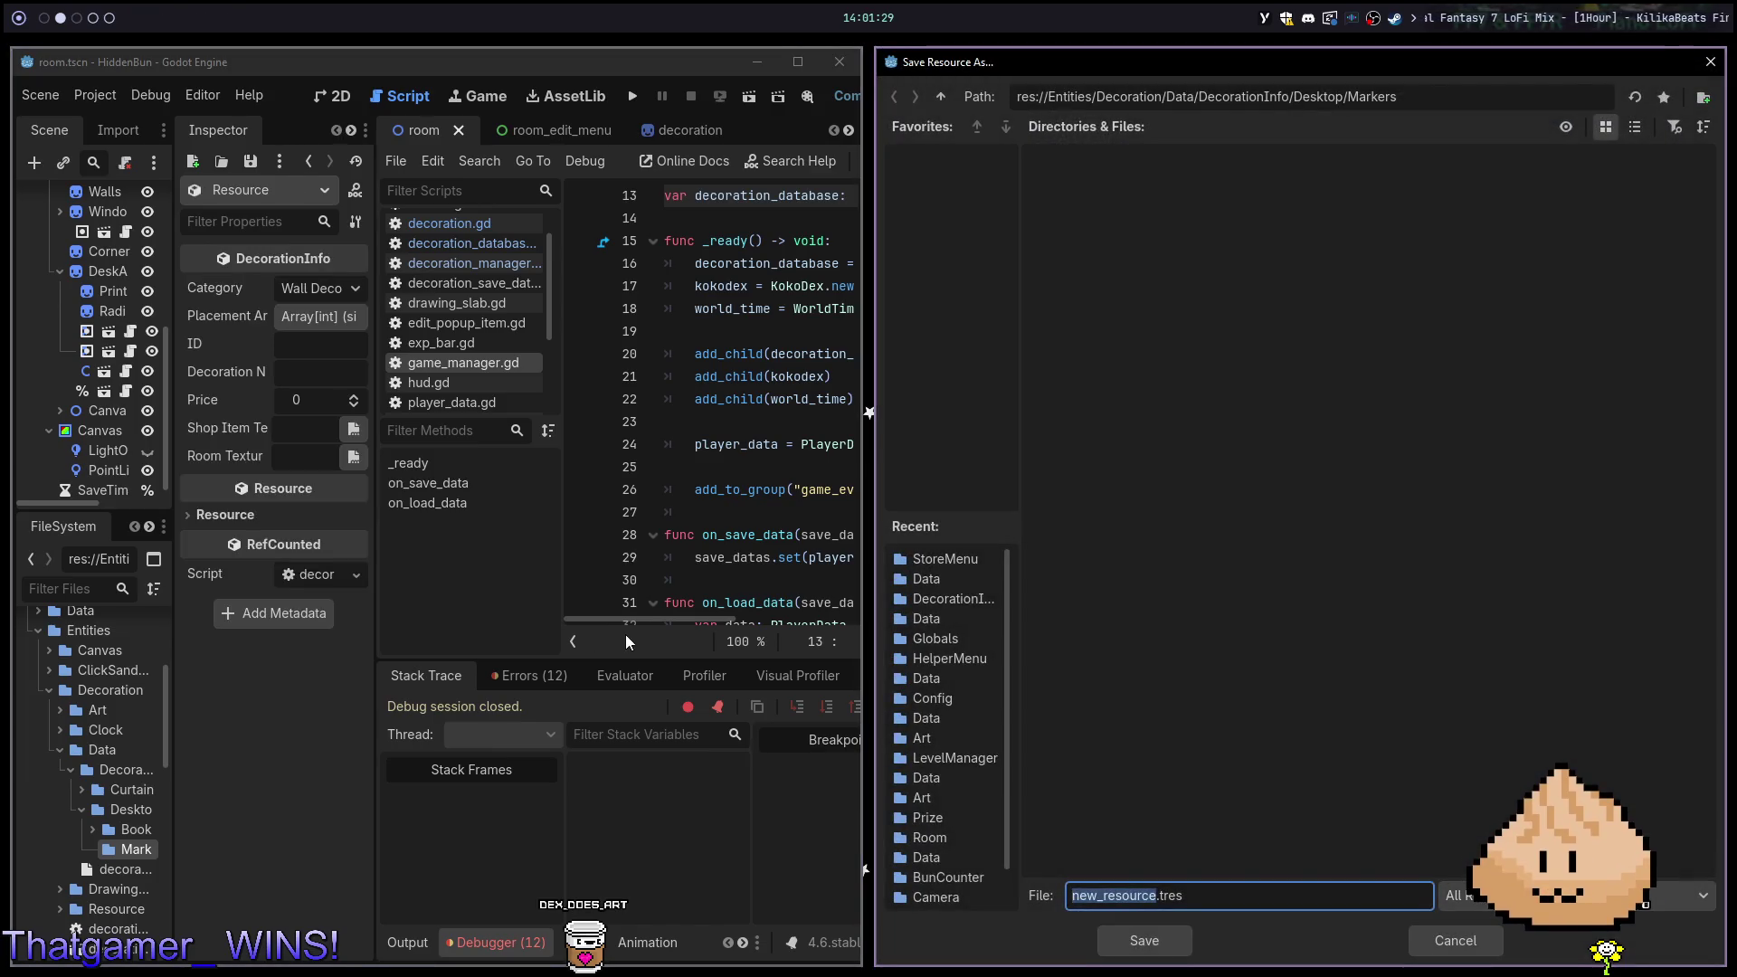
type("_info.")
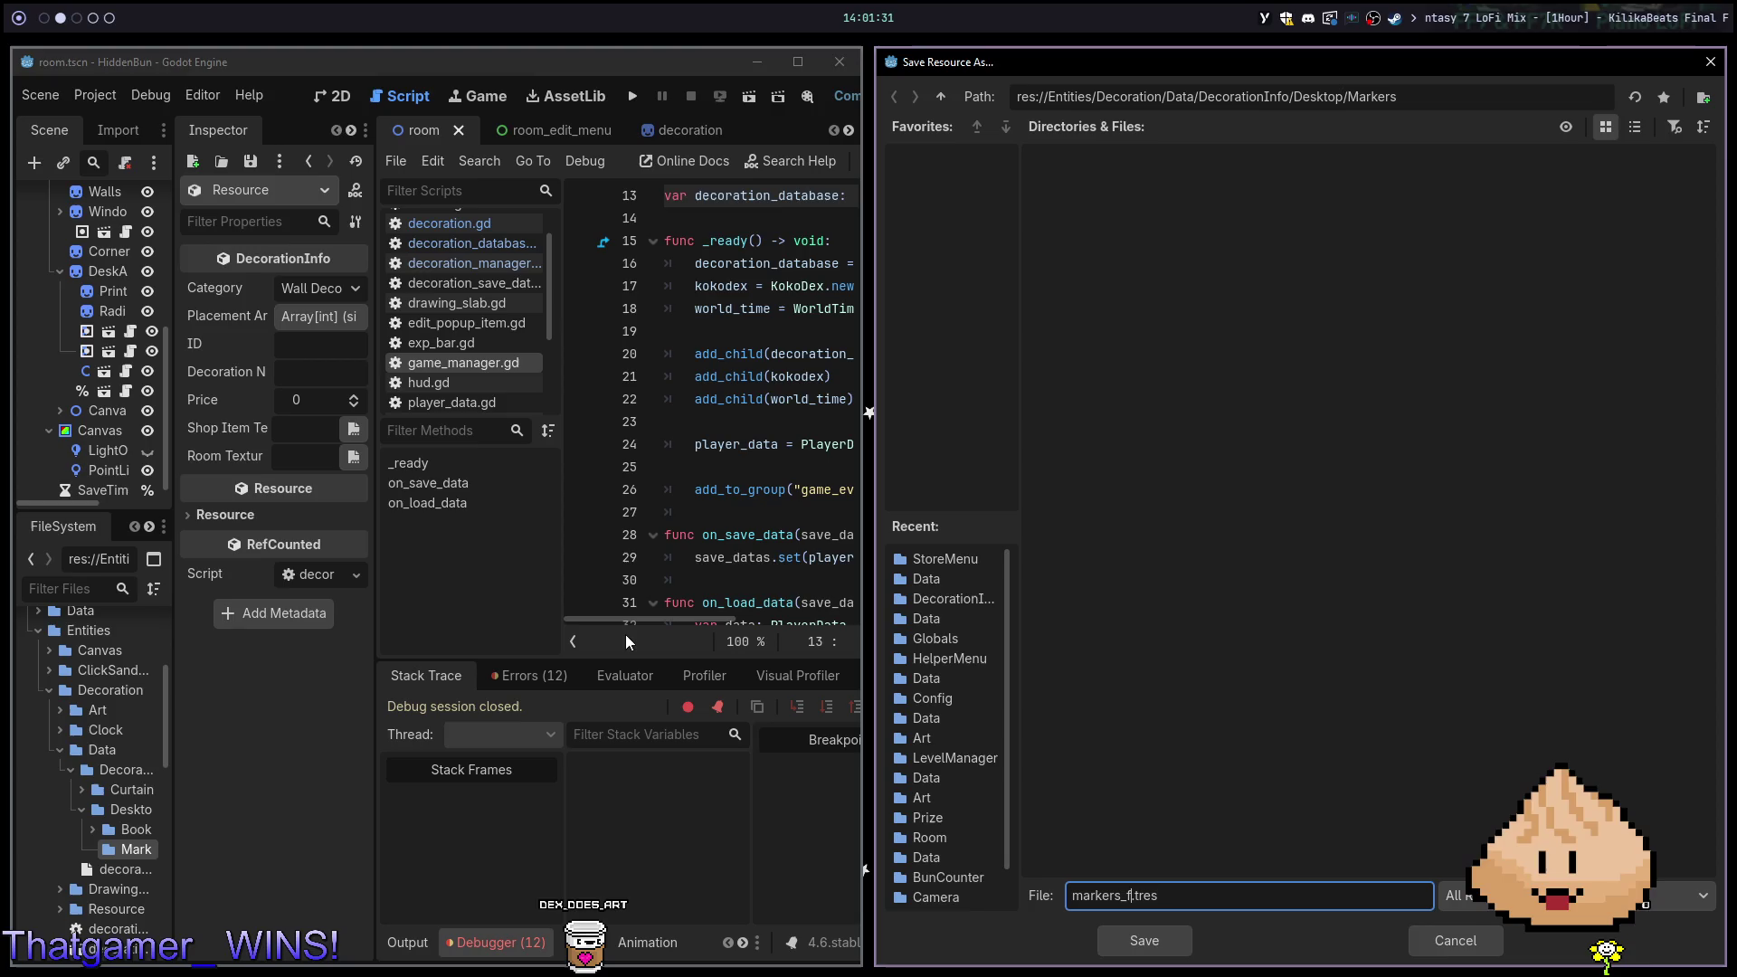
key("Return")
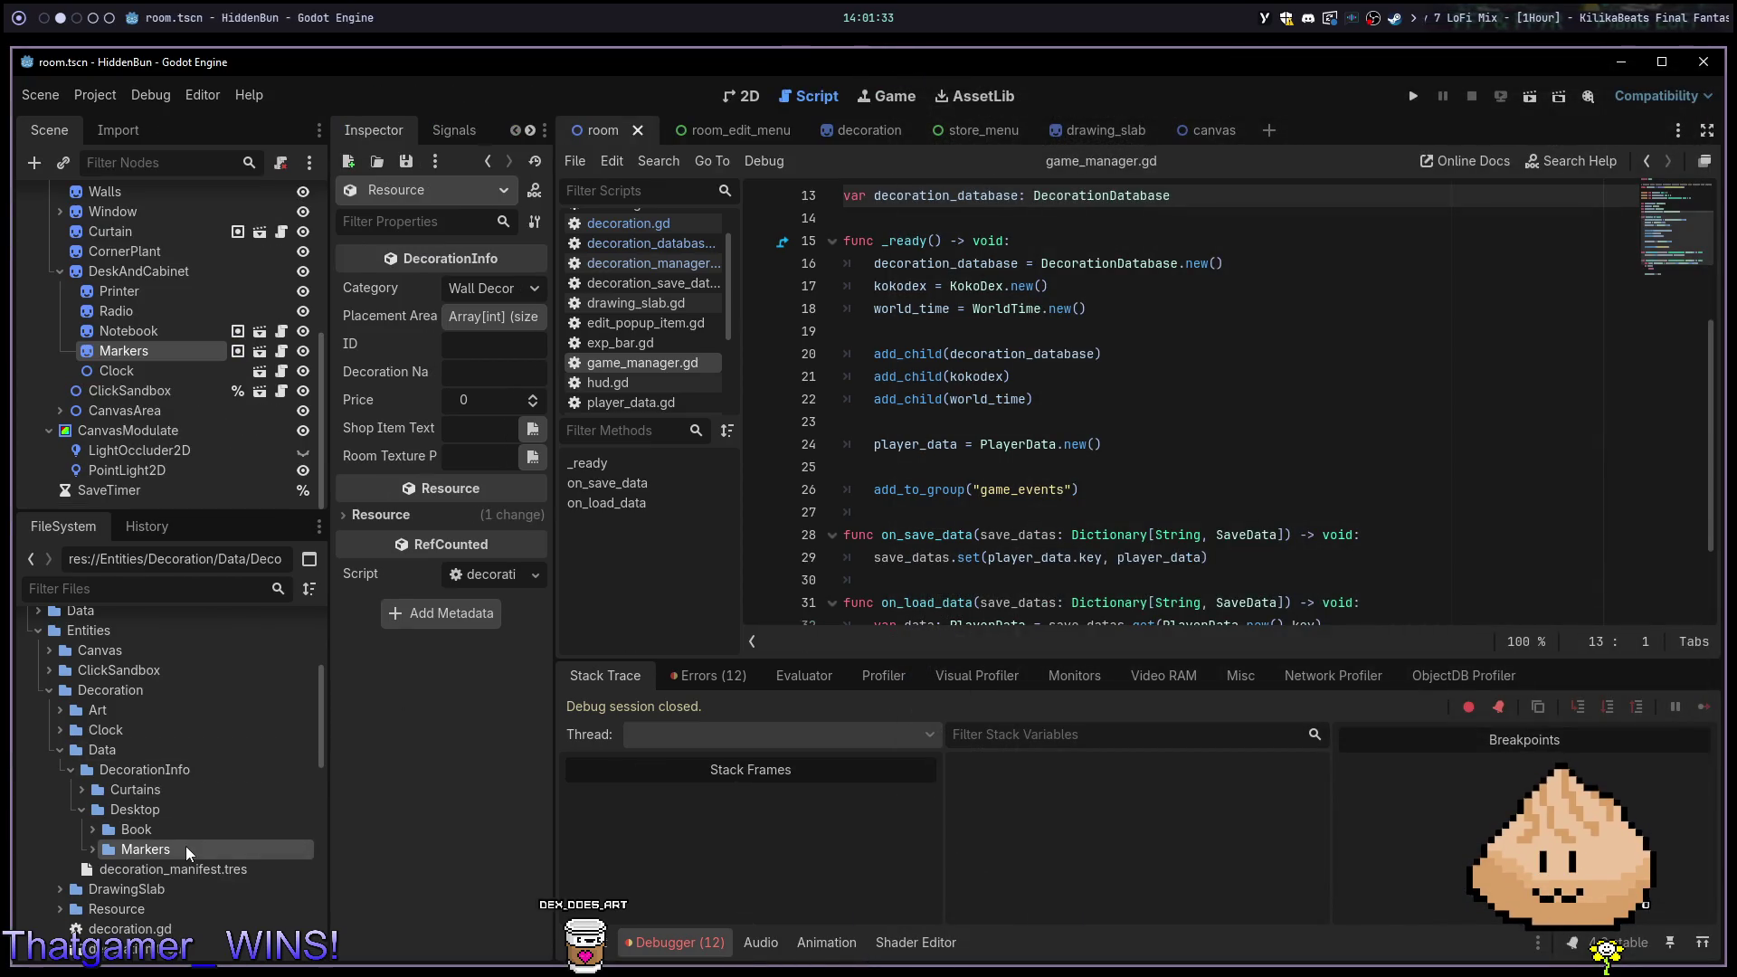
Expand Decoration > Art > Desktop > Markers to list decor_desktop_markers and shop_item_markers PNGs
left_click(92, 849)
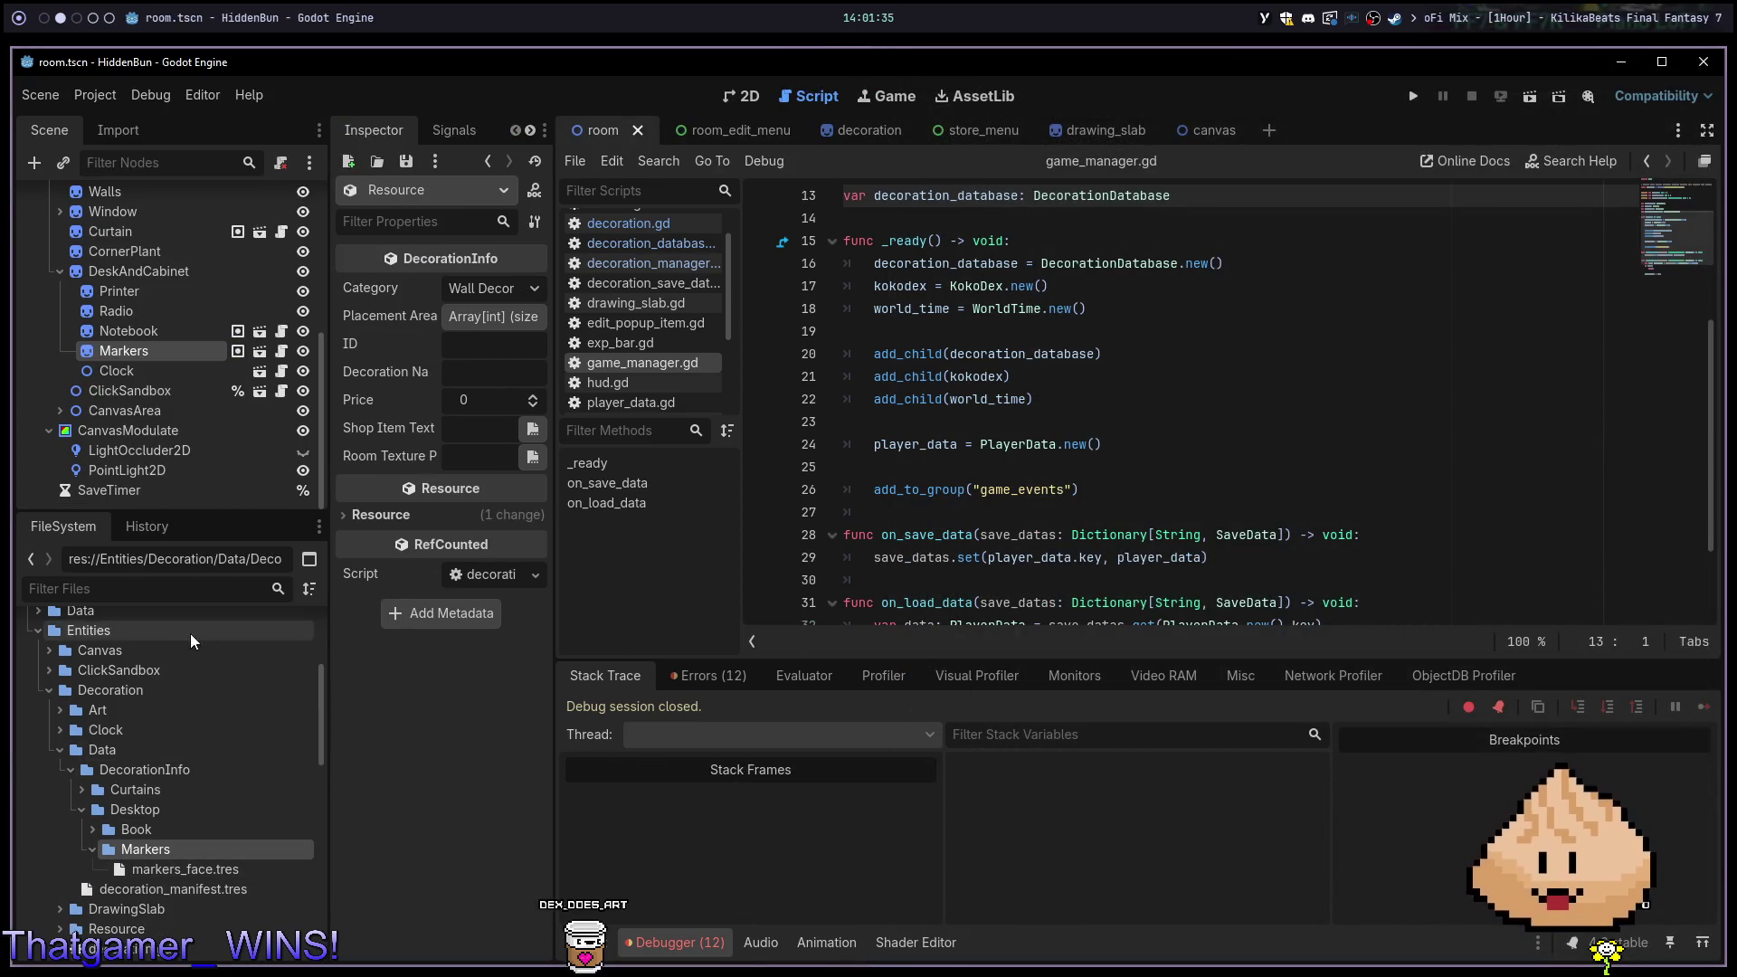
scroll(190, 633, "up", 5)
scroll(186, 656, "down", 2)
scroll(186, 666, "up", 2)
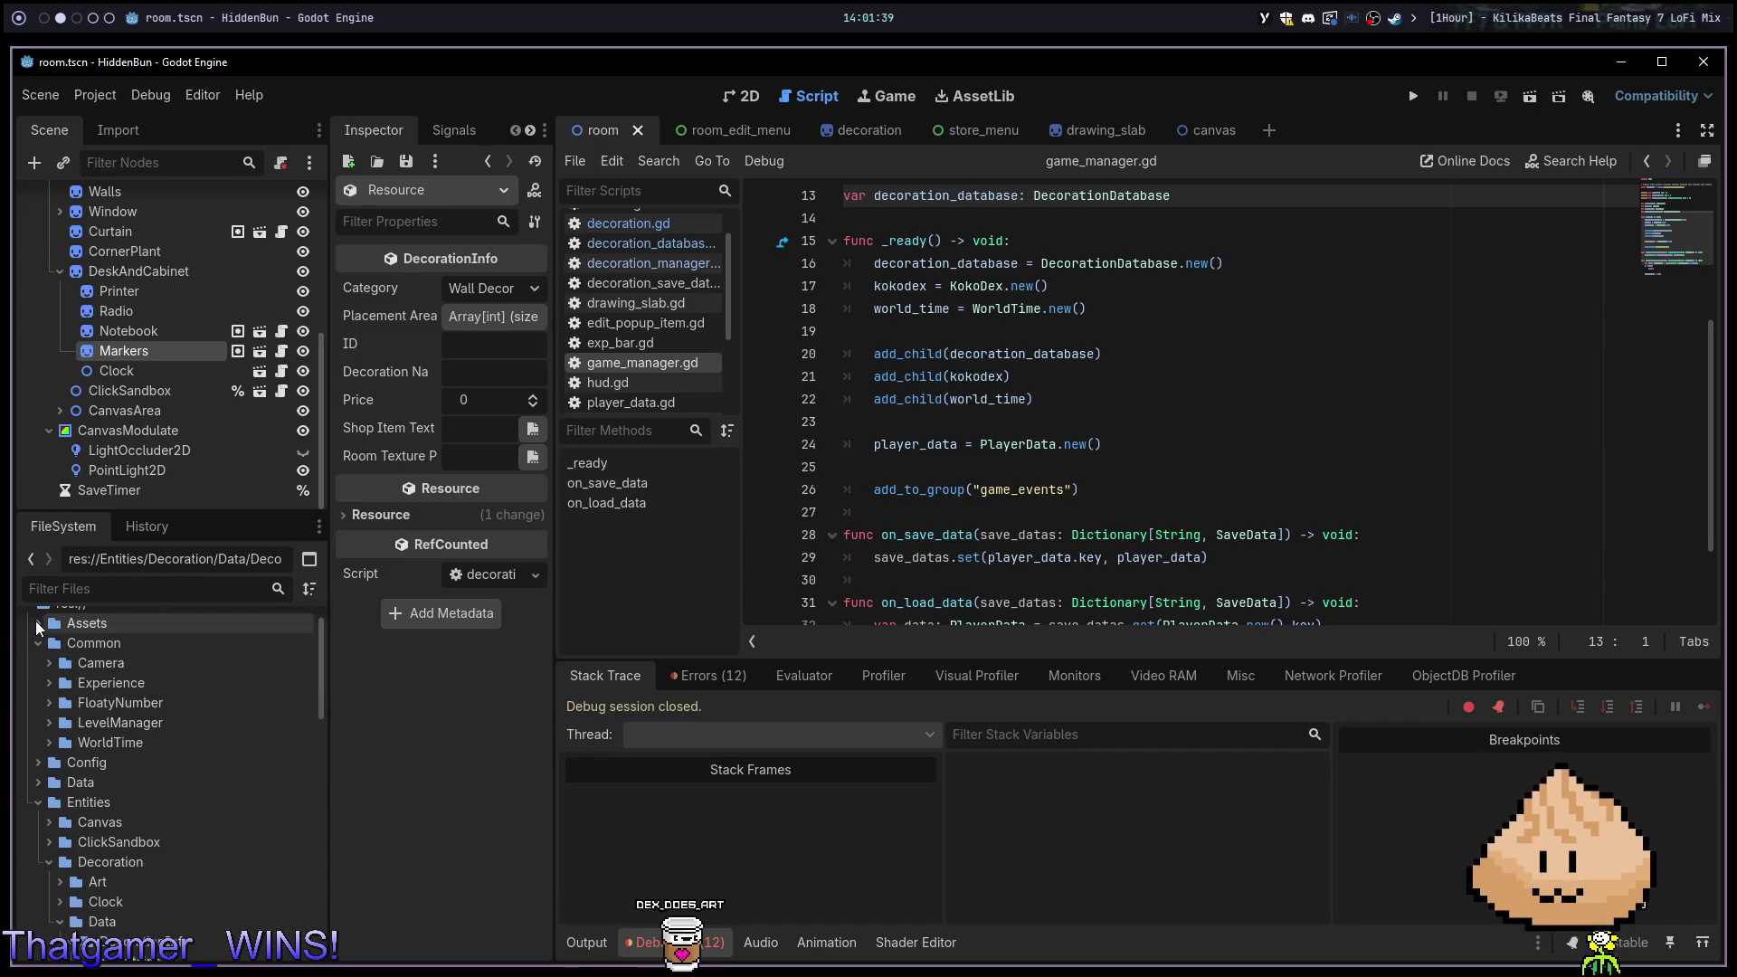
scroll(72, 682, "up", 2)
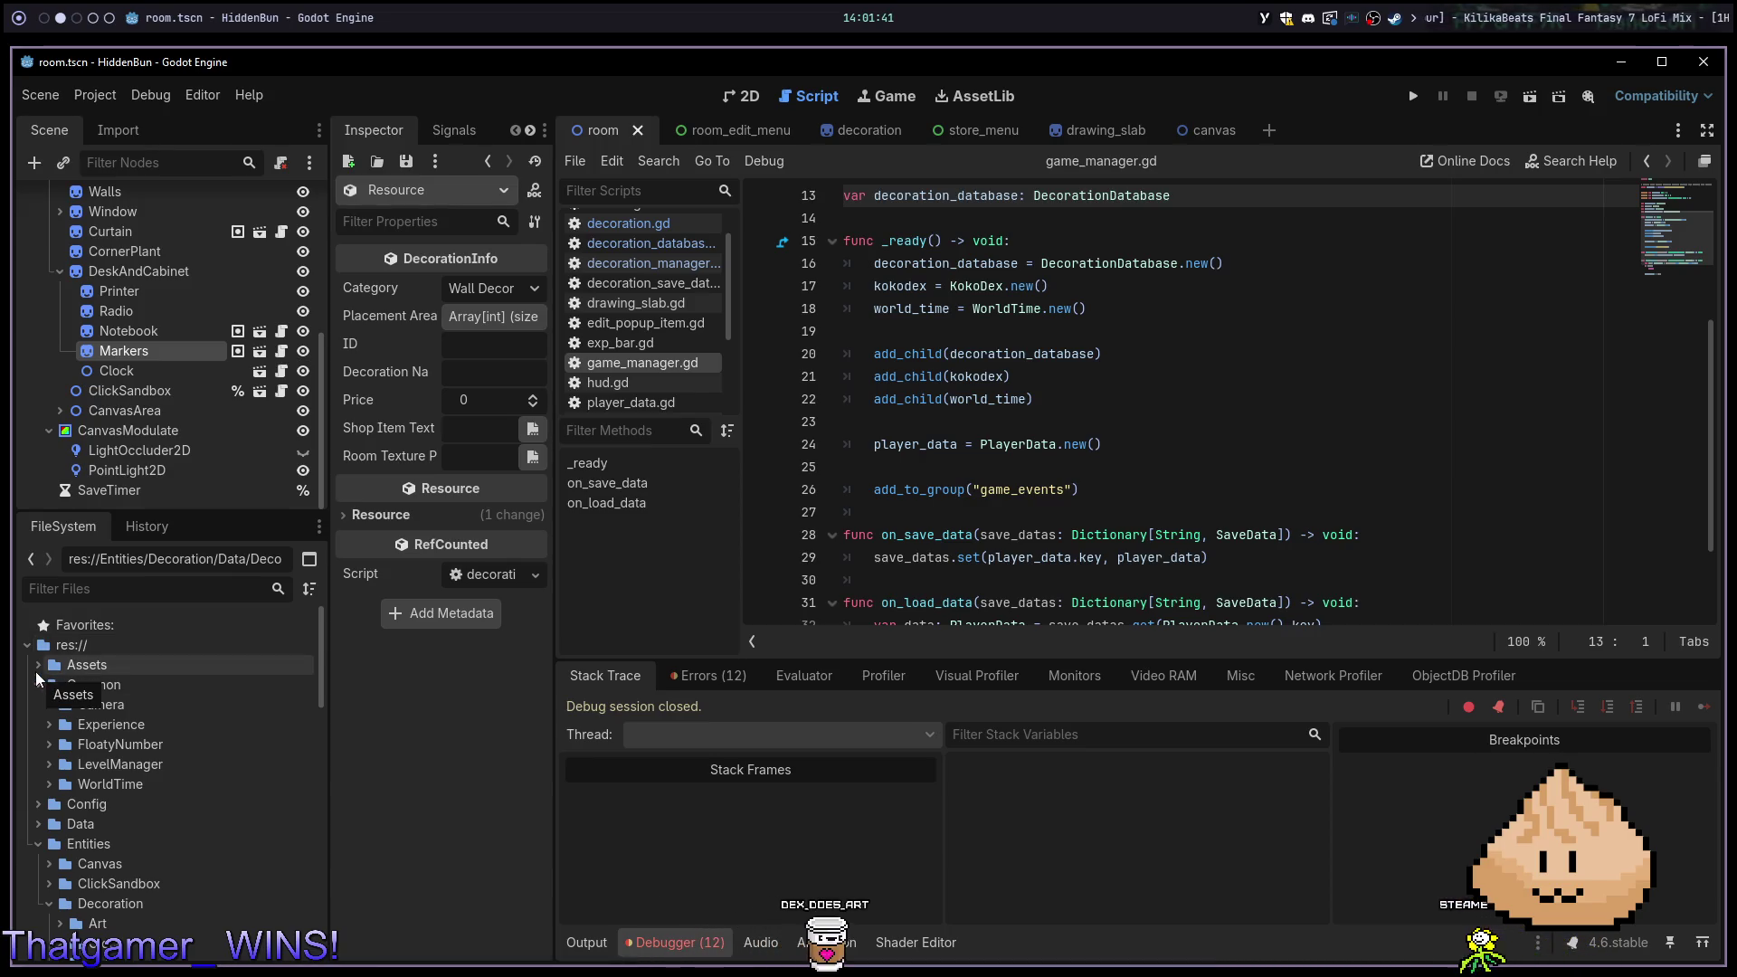
scroll(100, 819, "down", 4)
left_click(60, 840)
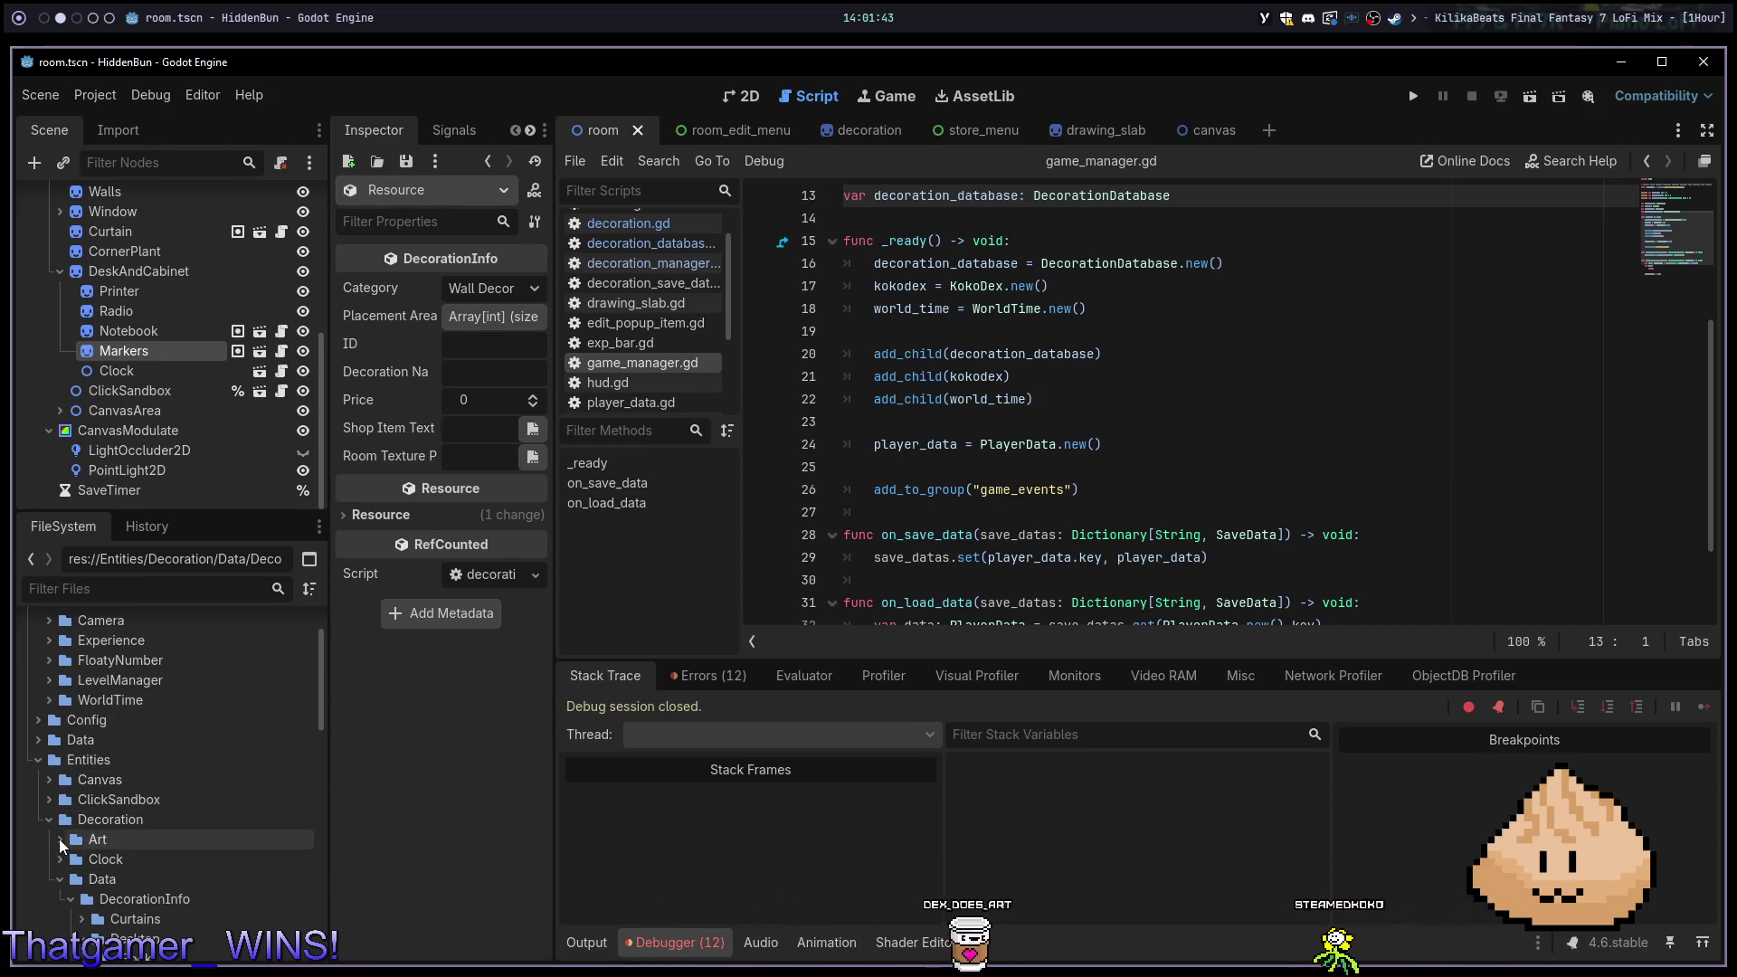
scroll(99, 833, "down", 8)
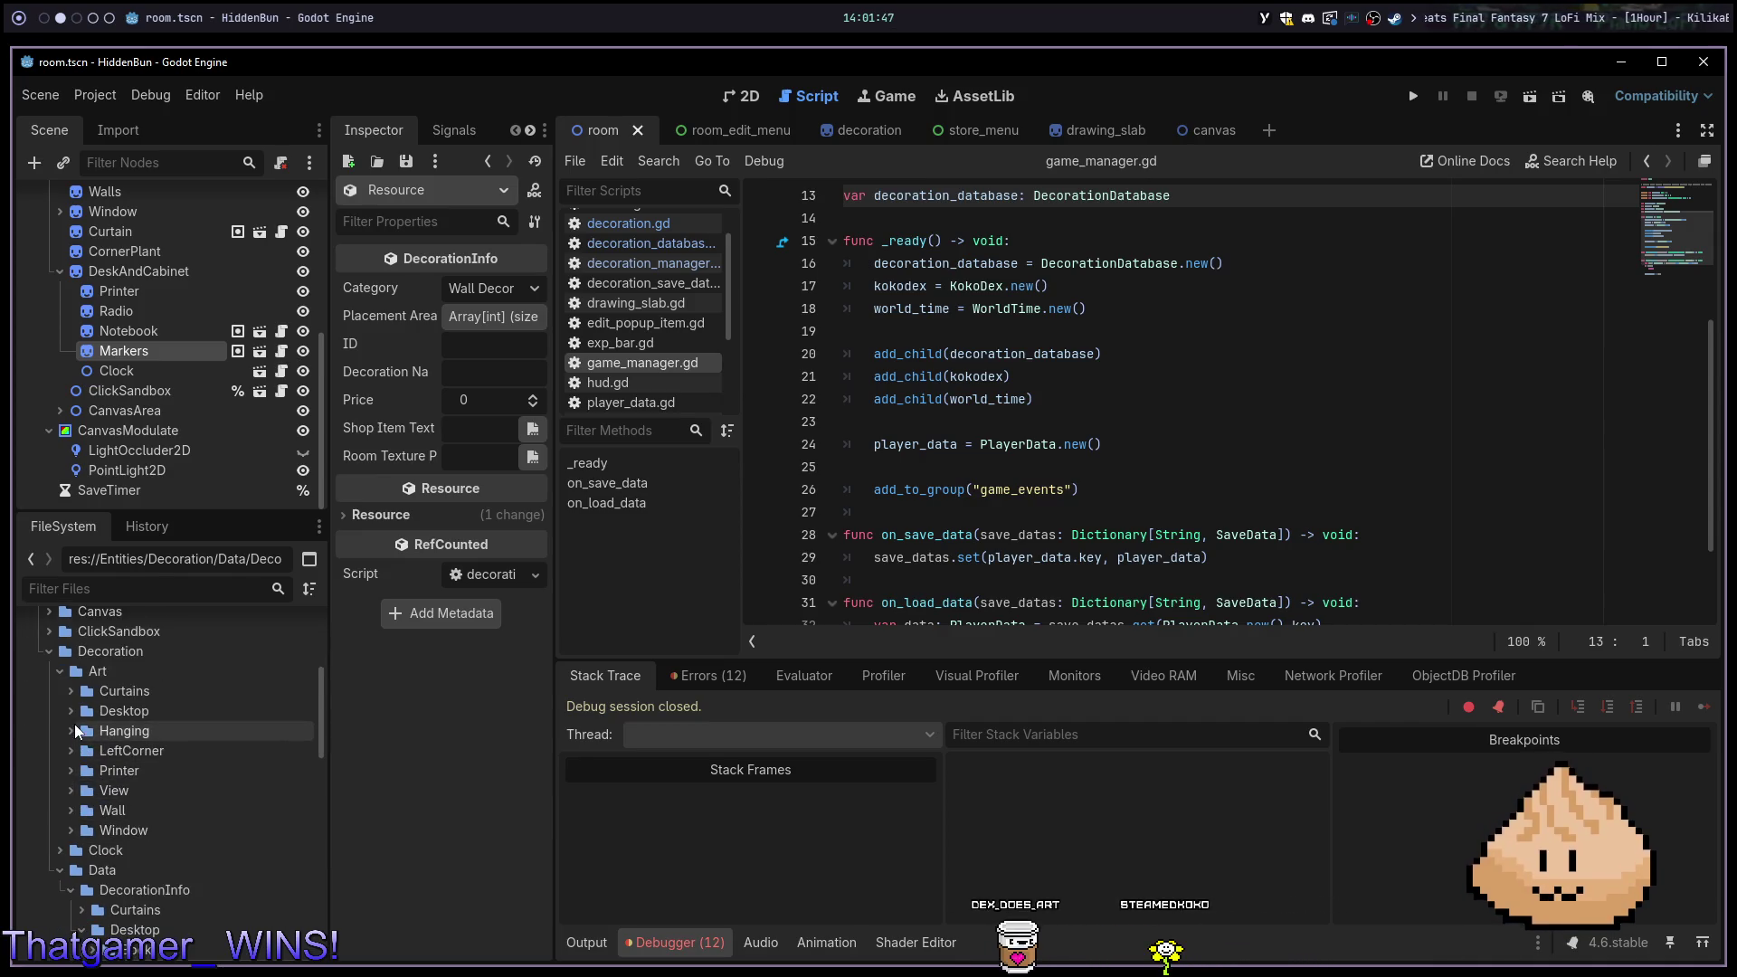
left_click(72, 731)
left_click(74, 713)
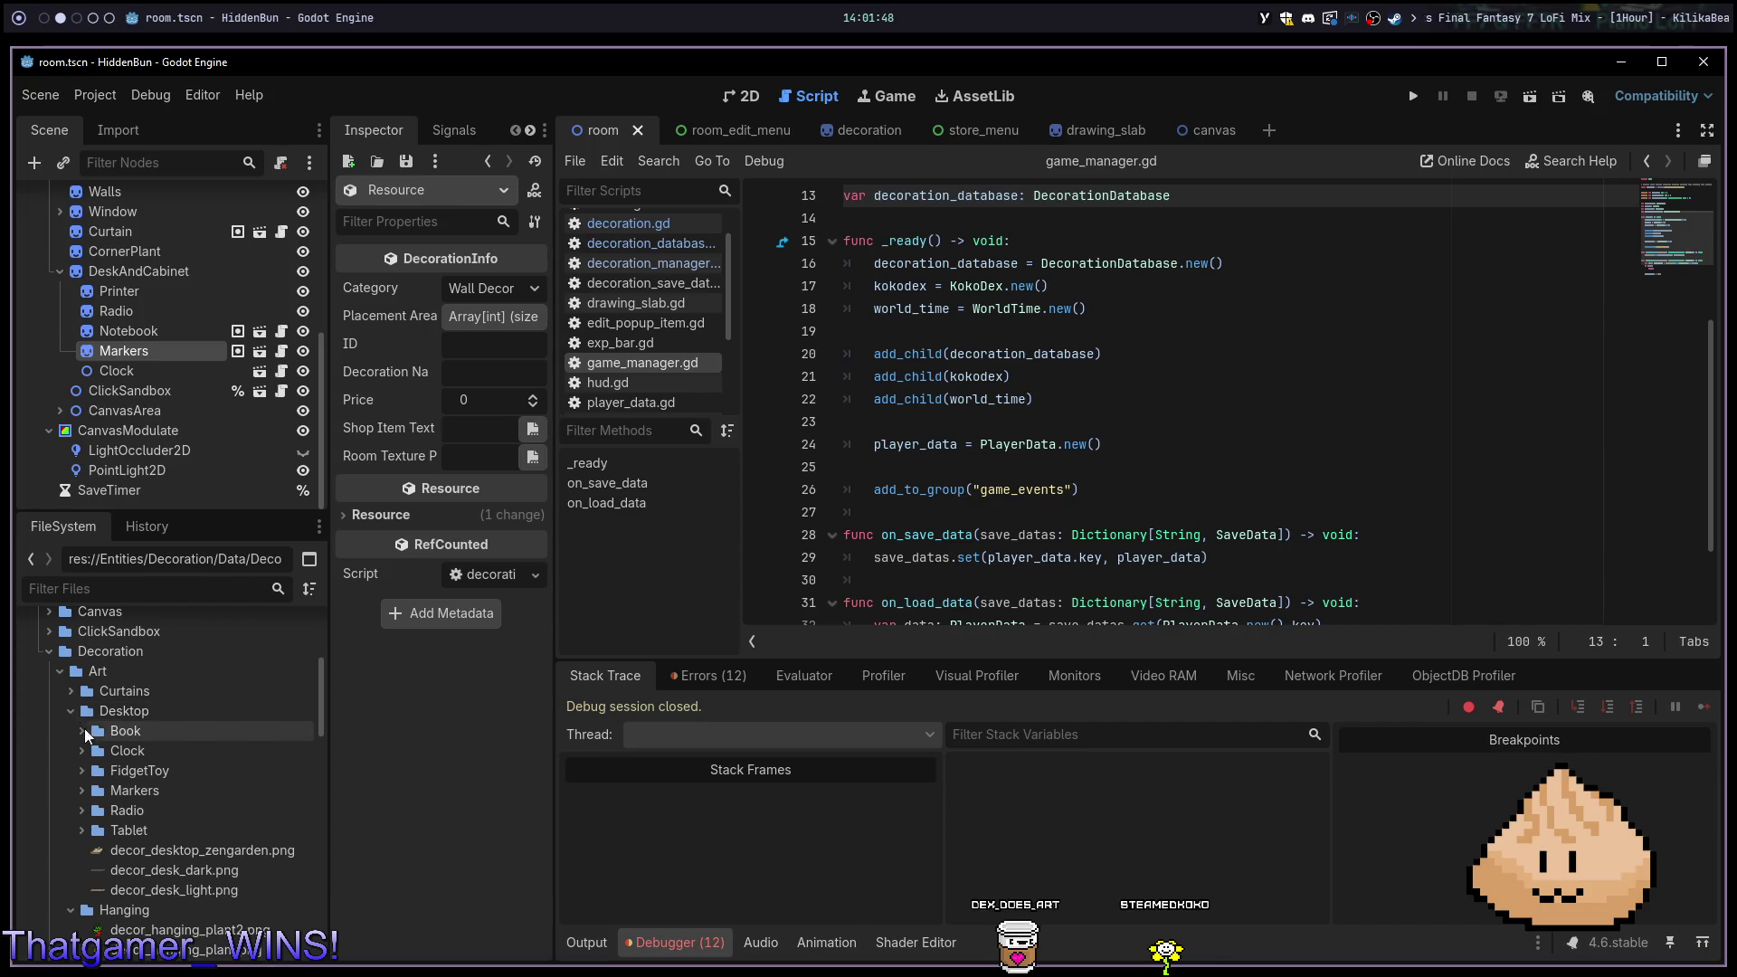
left_click(74, 803)
left_click(80, 791)
scroll(230, 751, "down", 2)
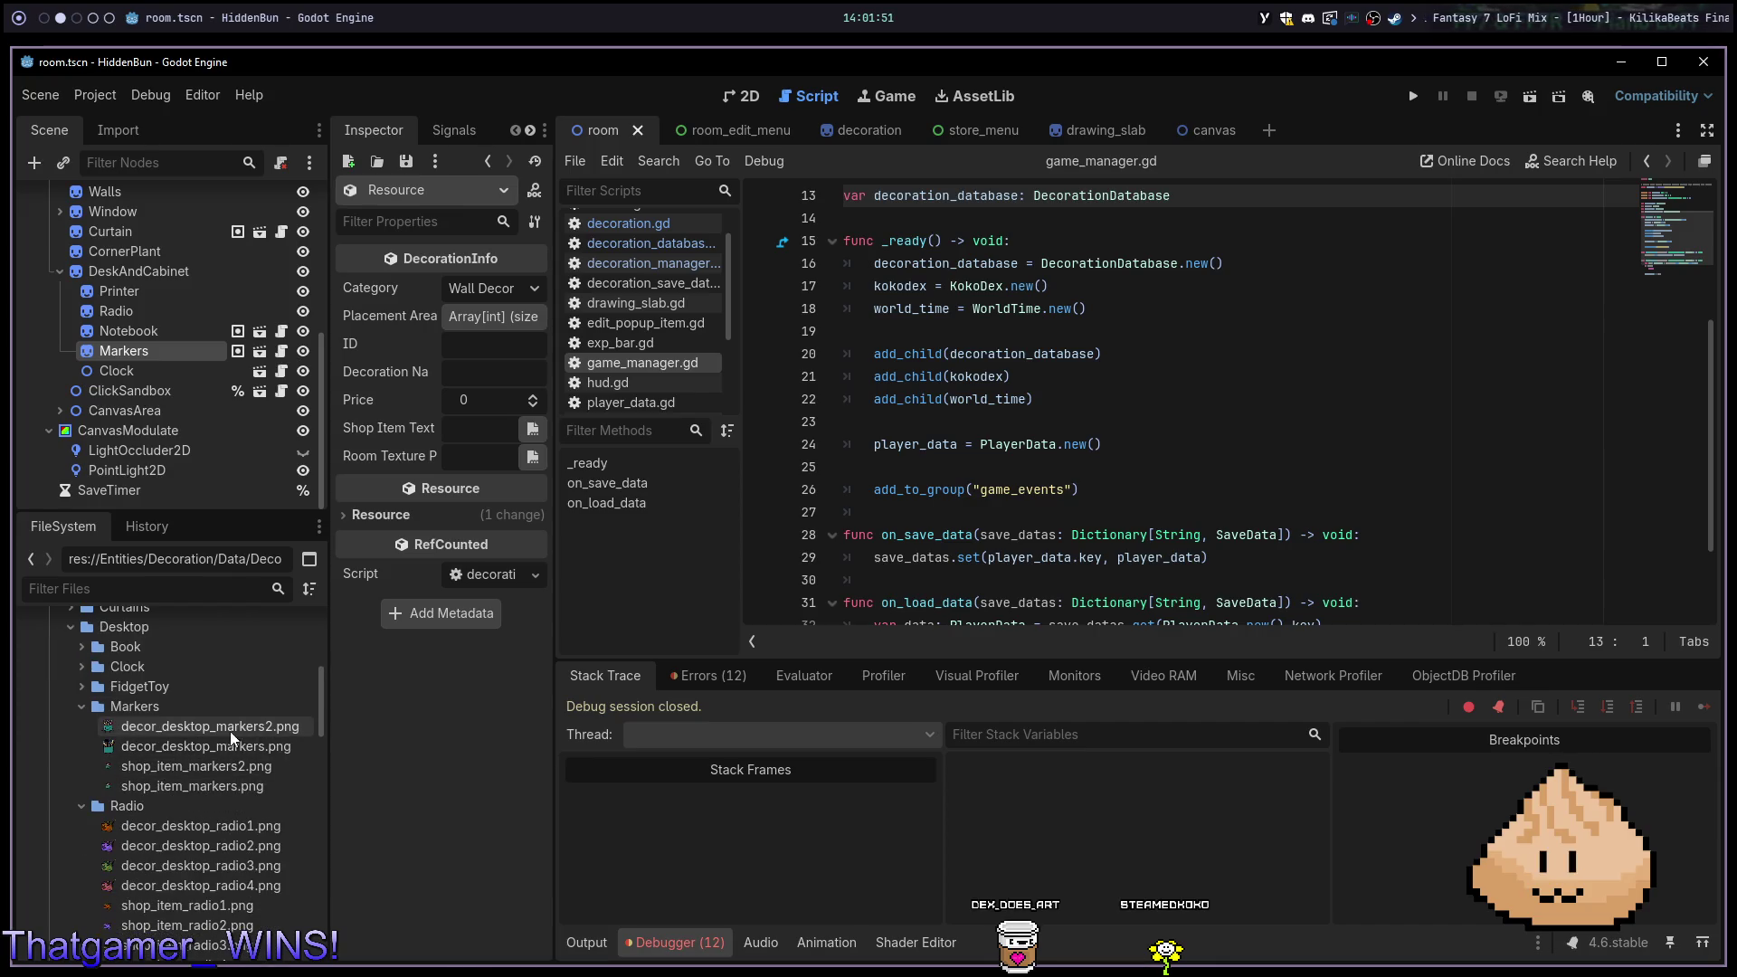
mouse_move(270, 740)
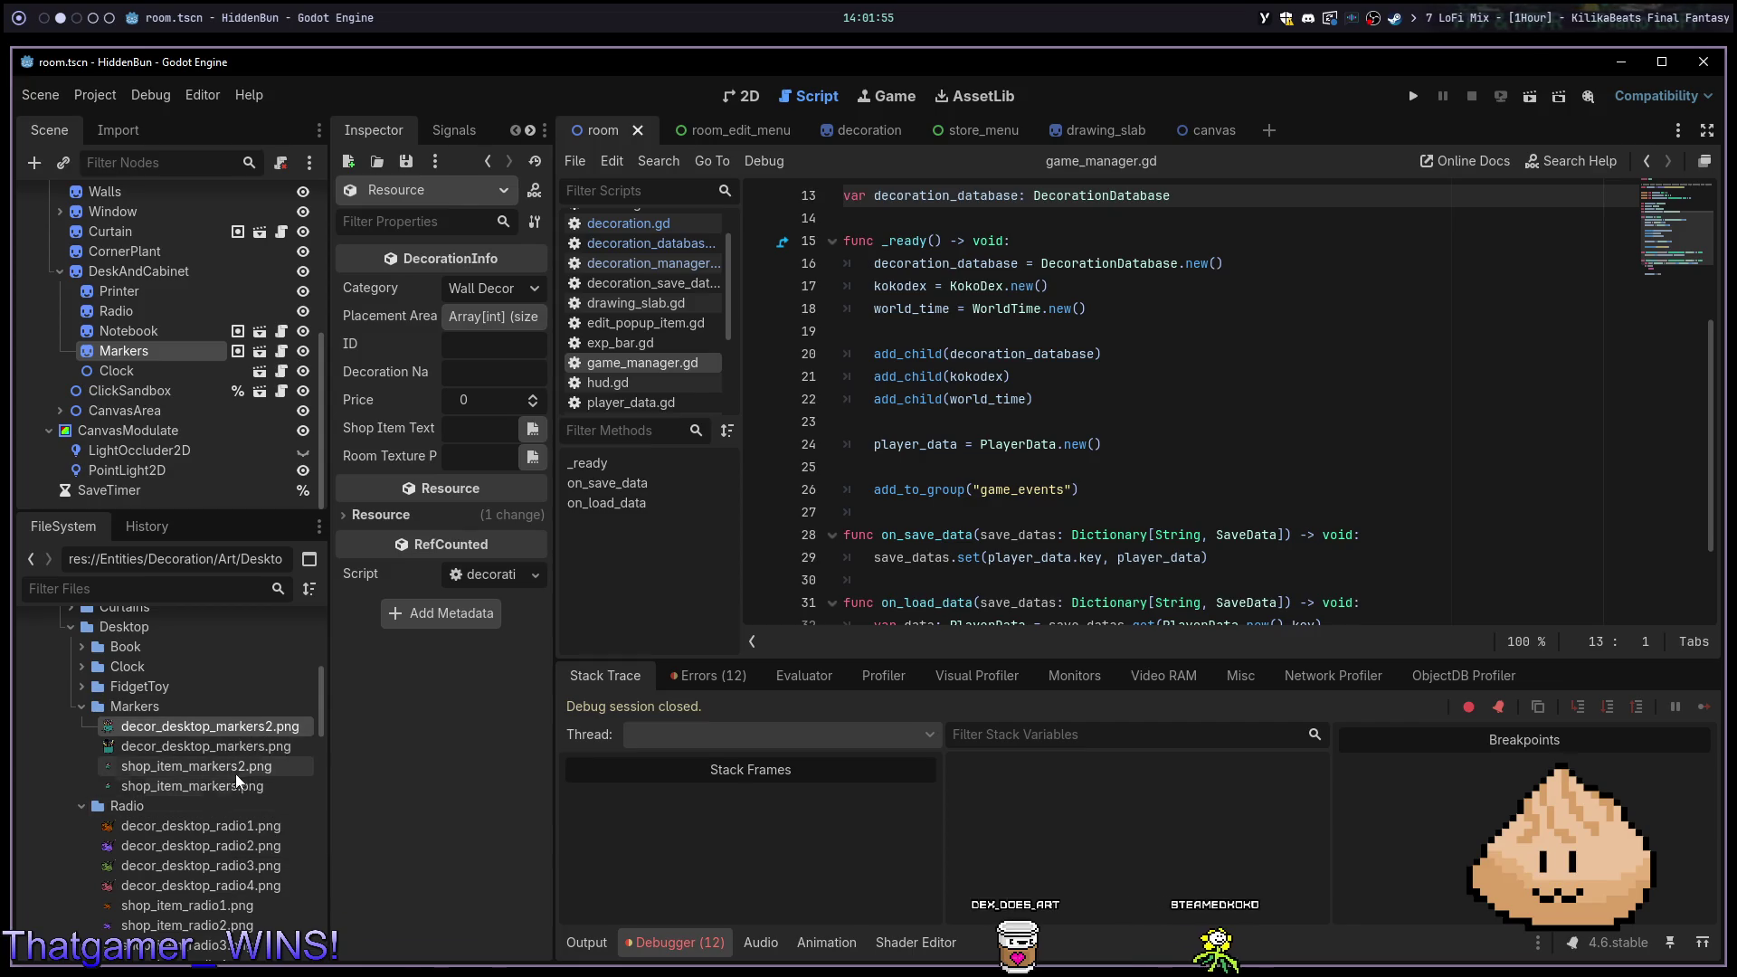
Assign shop_item_markers2.png and decor_desktop_markers2.png as textures and set the ID to markers_face
mouse_move(236, 771)
left_mouse_down()
mouse_move(478, 588)
mouse_move(478, 429)
left_mouse_up()
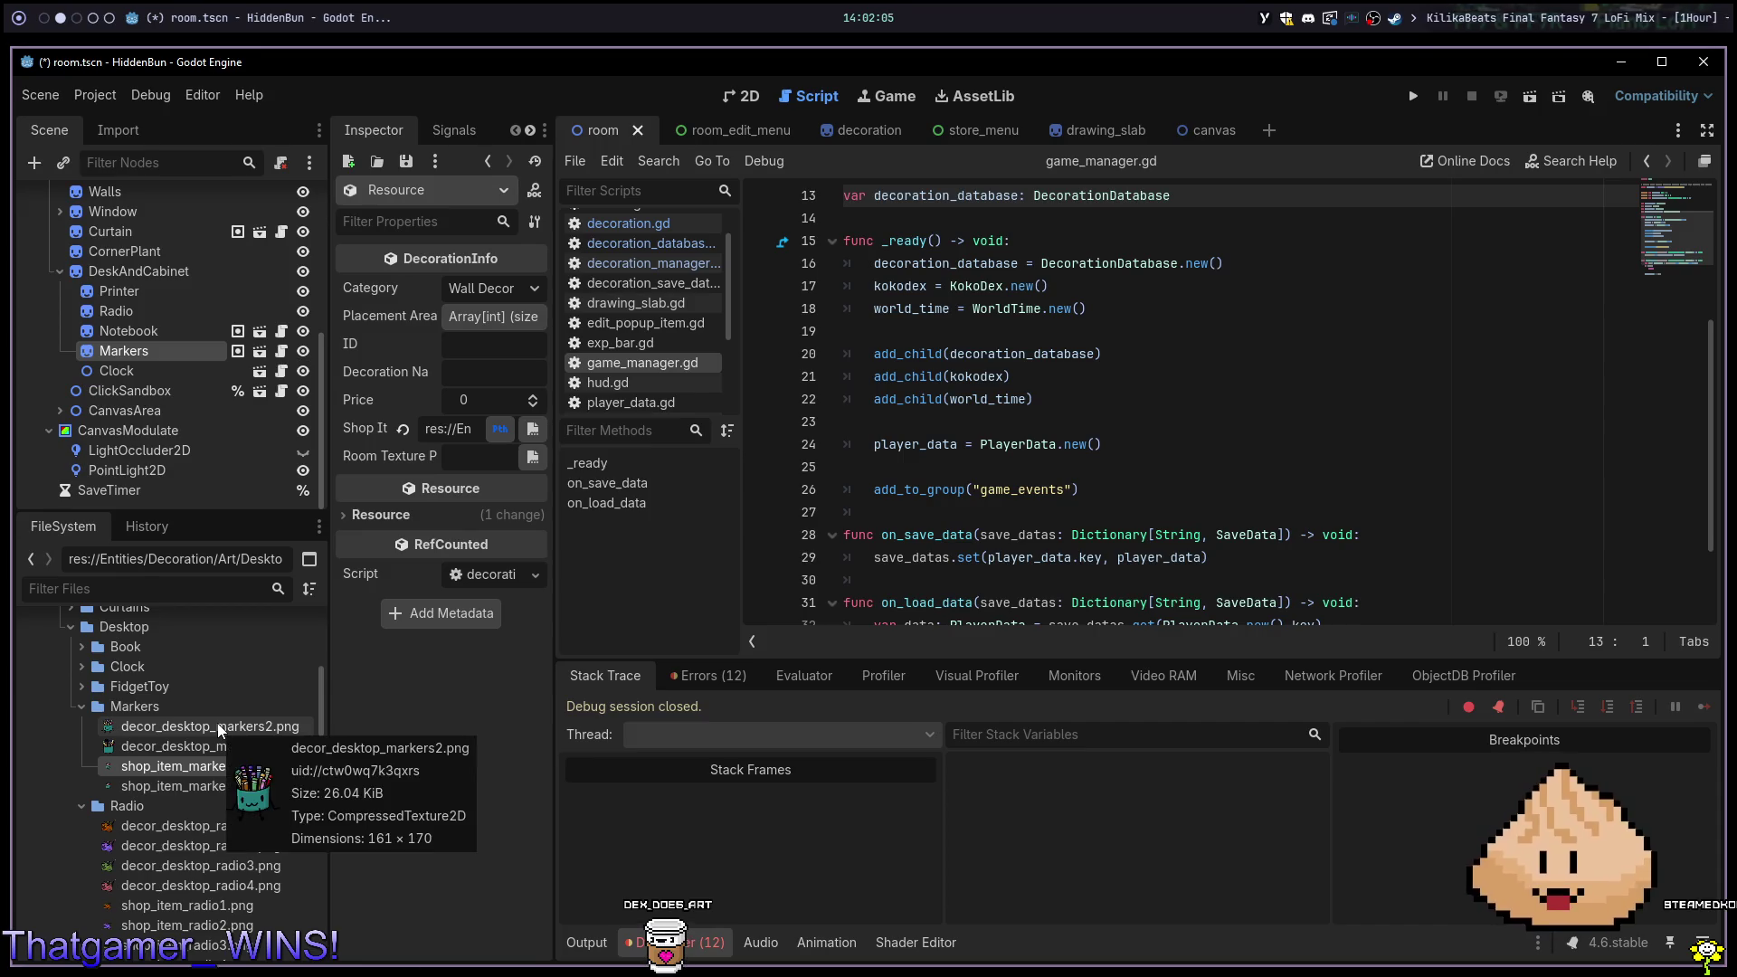
mouse_move(217, 724)
left_mouse_down()
mouse_move(407, 529)
mouse_move(457, 448)
mouse_move(471, 458)
left_mouse_up()
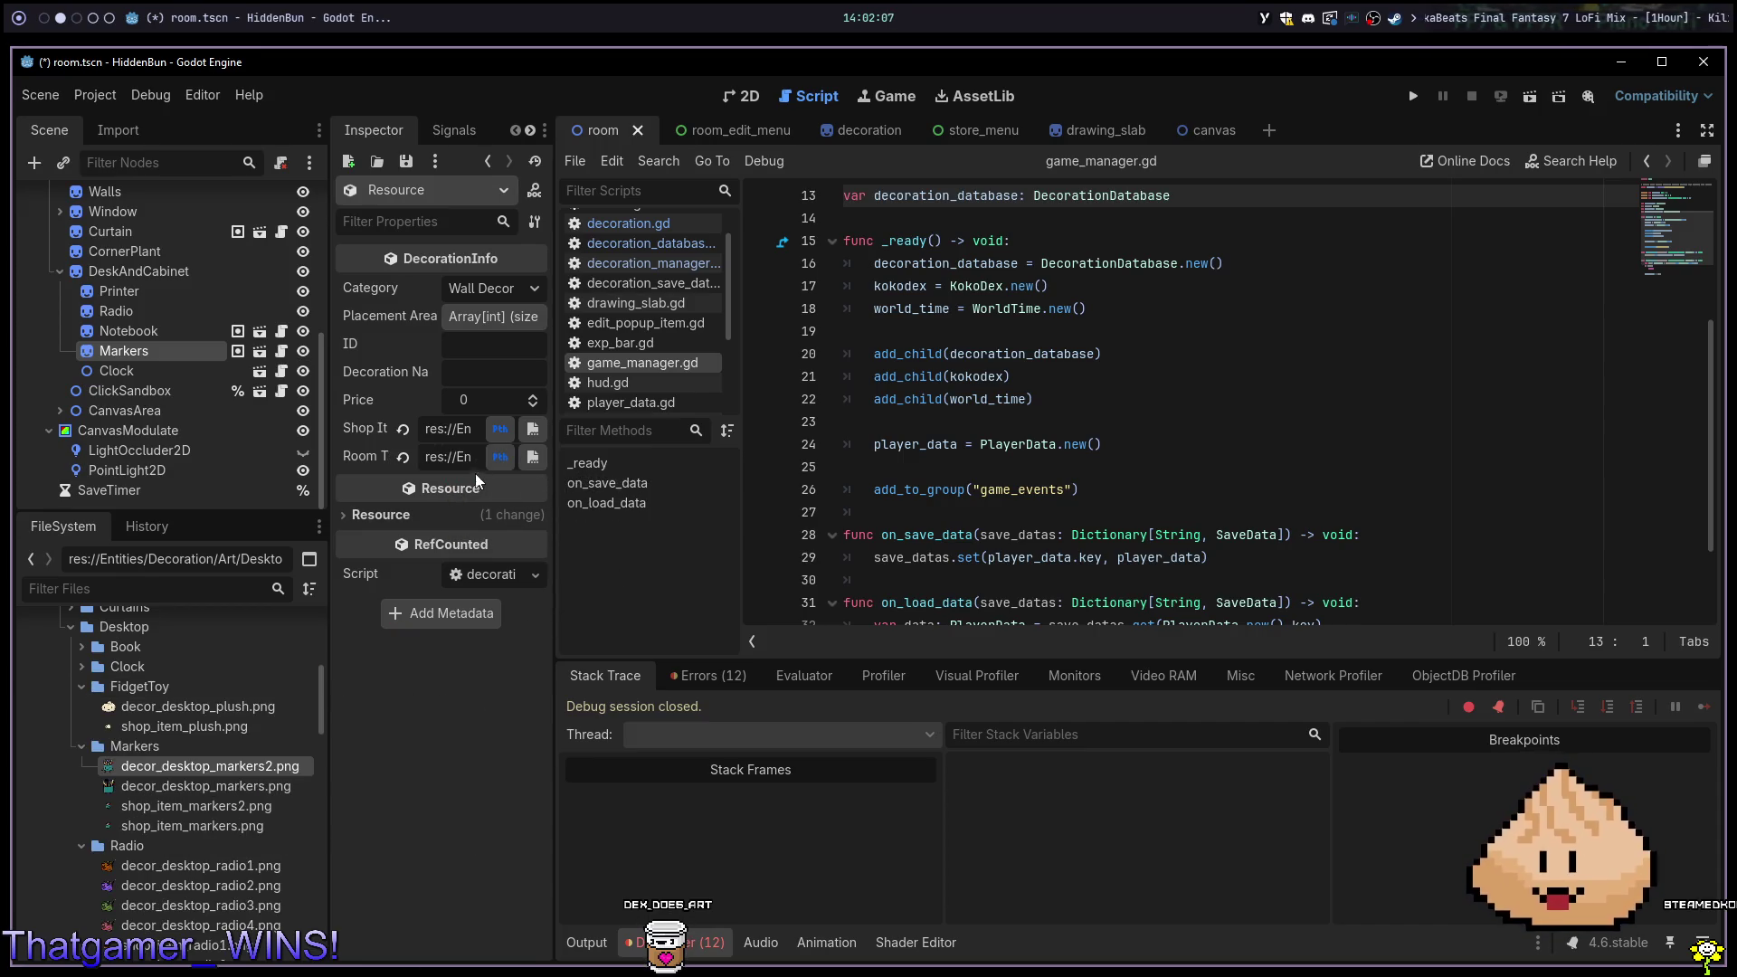
left_click(480, 345)
type("markers_")
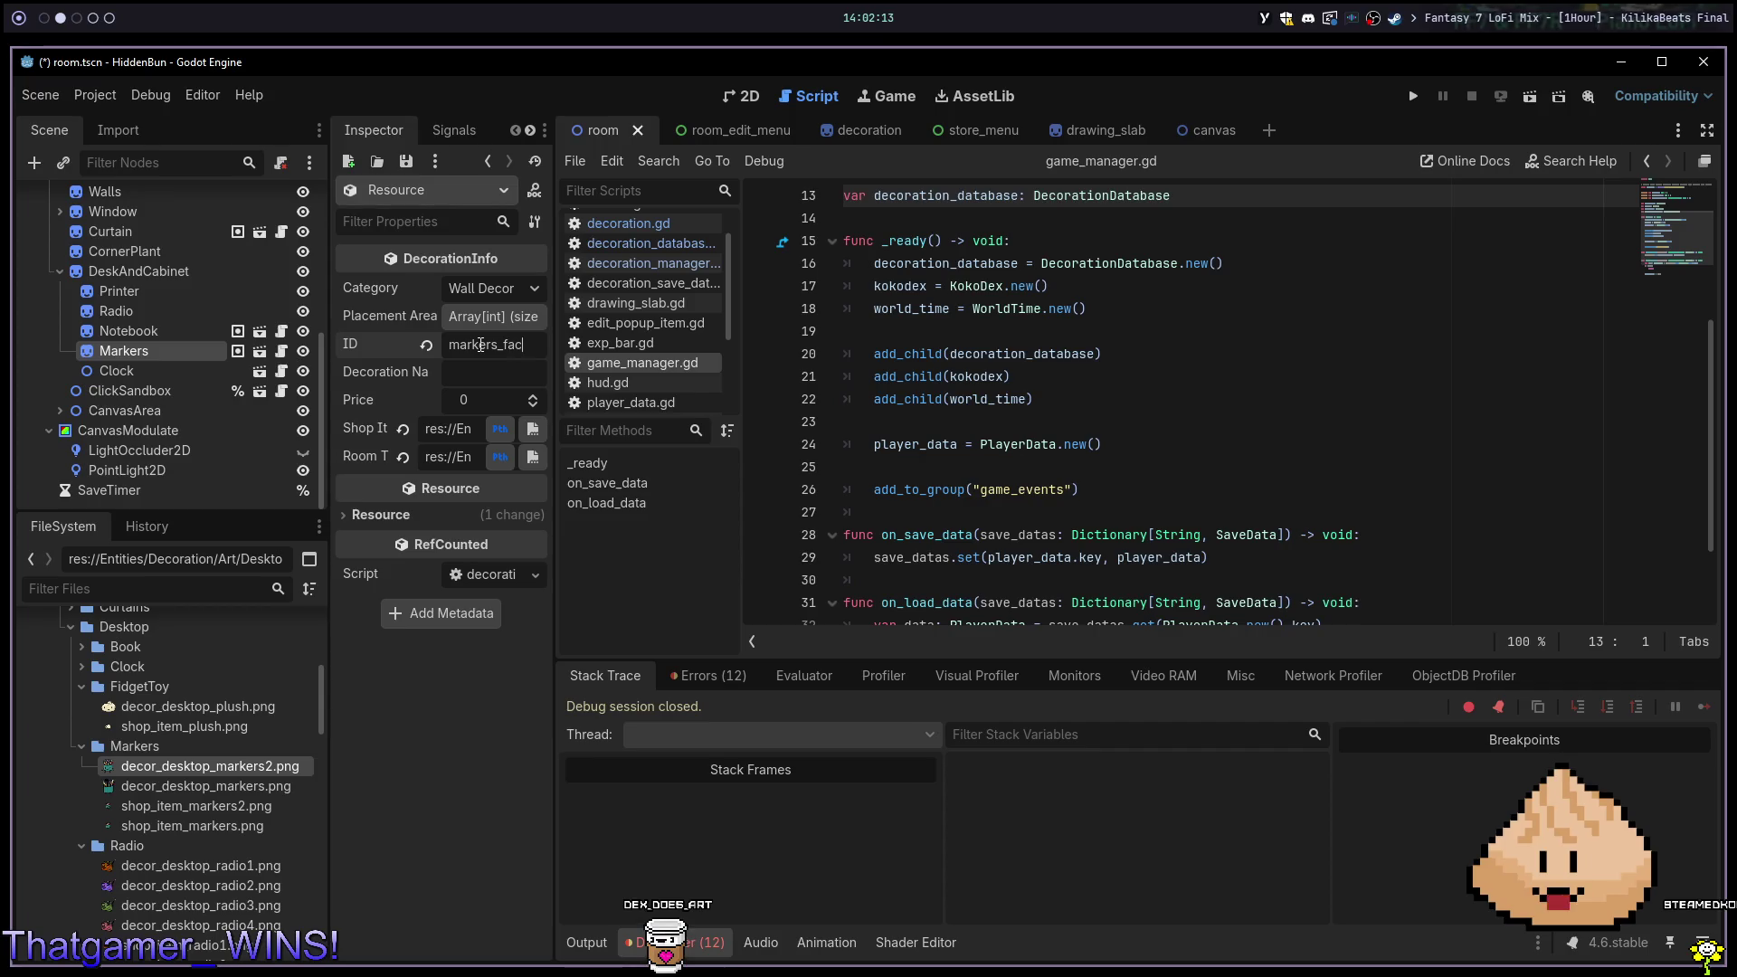
type("face")
Name the decoration Cute Markers, save, and view the original decor_desktop_markers.png
key("Tab")
type("ker")
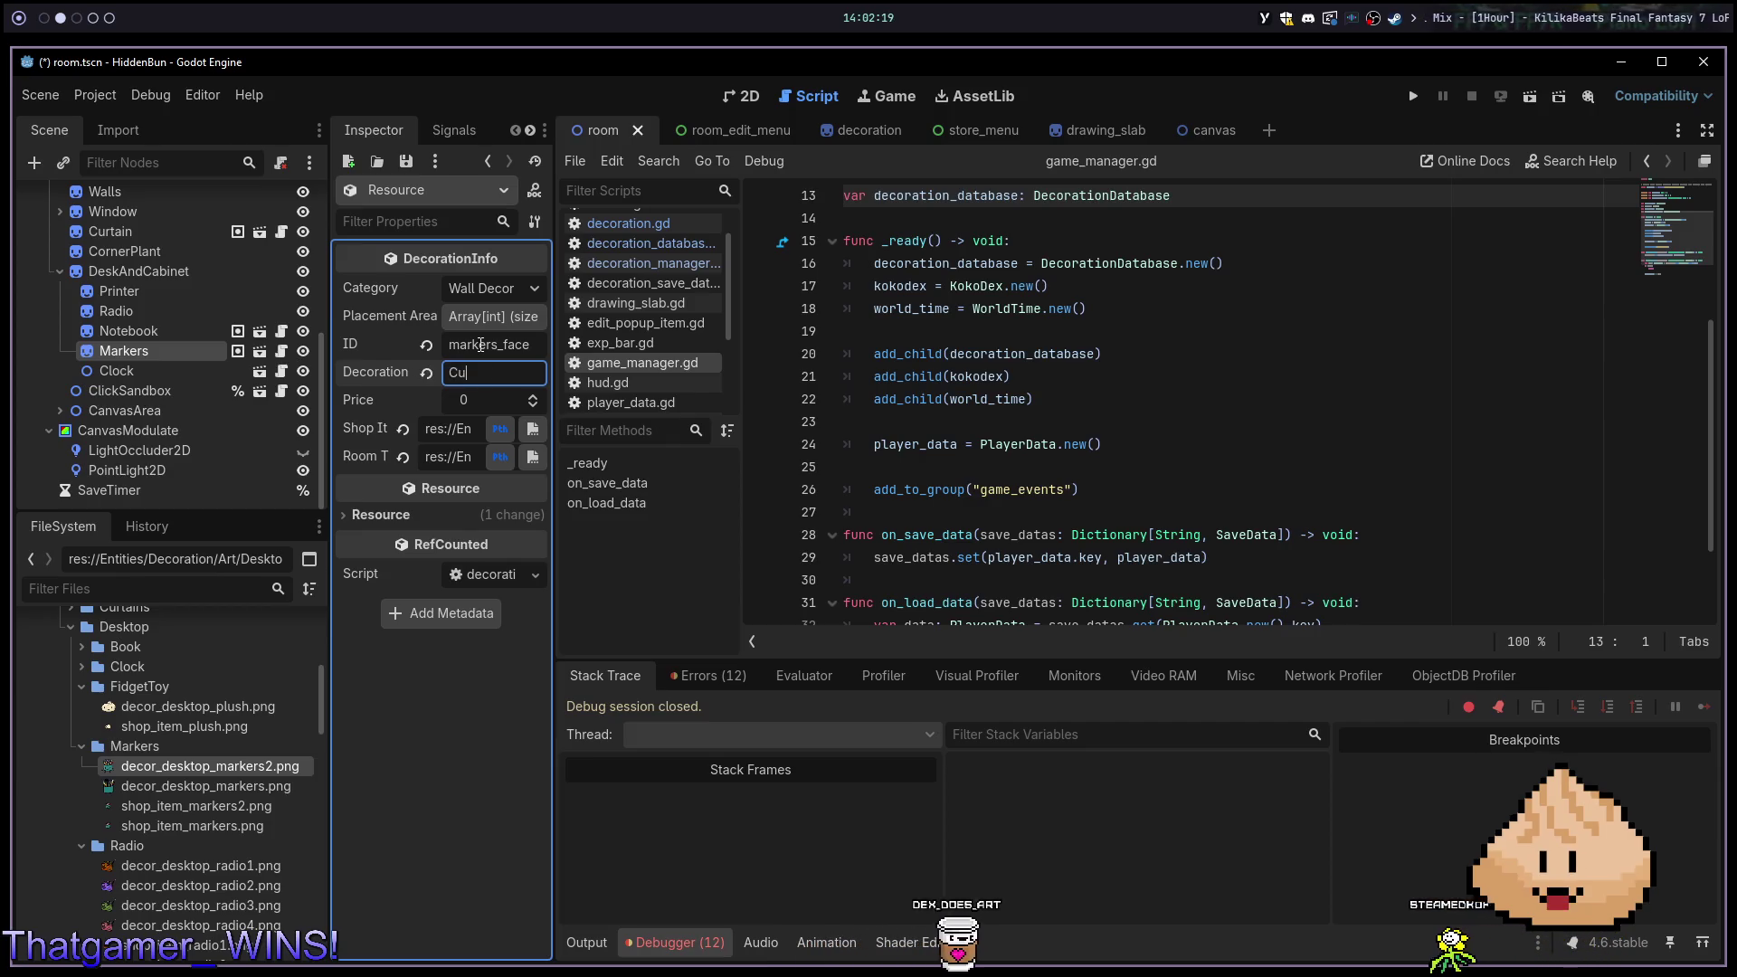
type("te Markers")
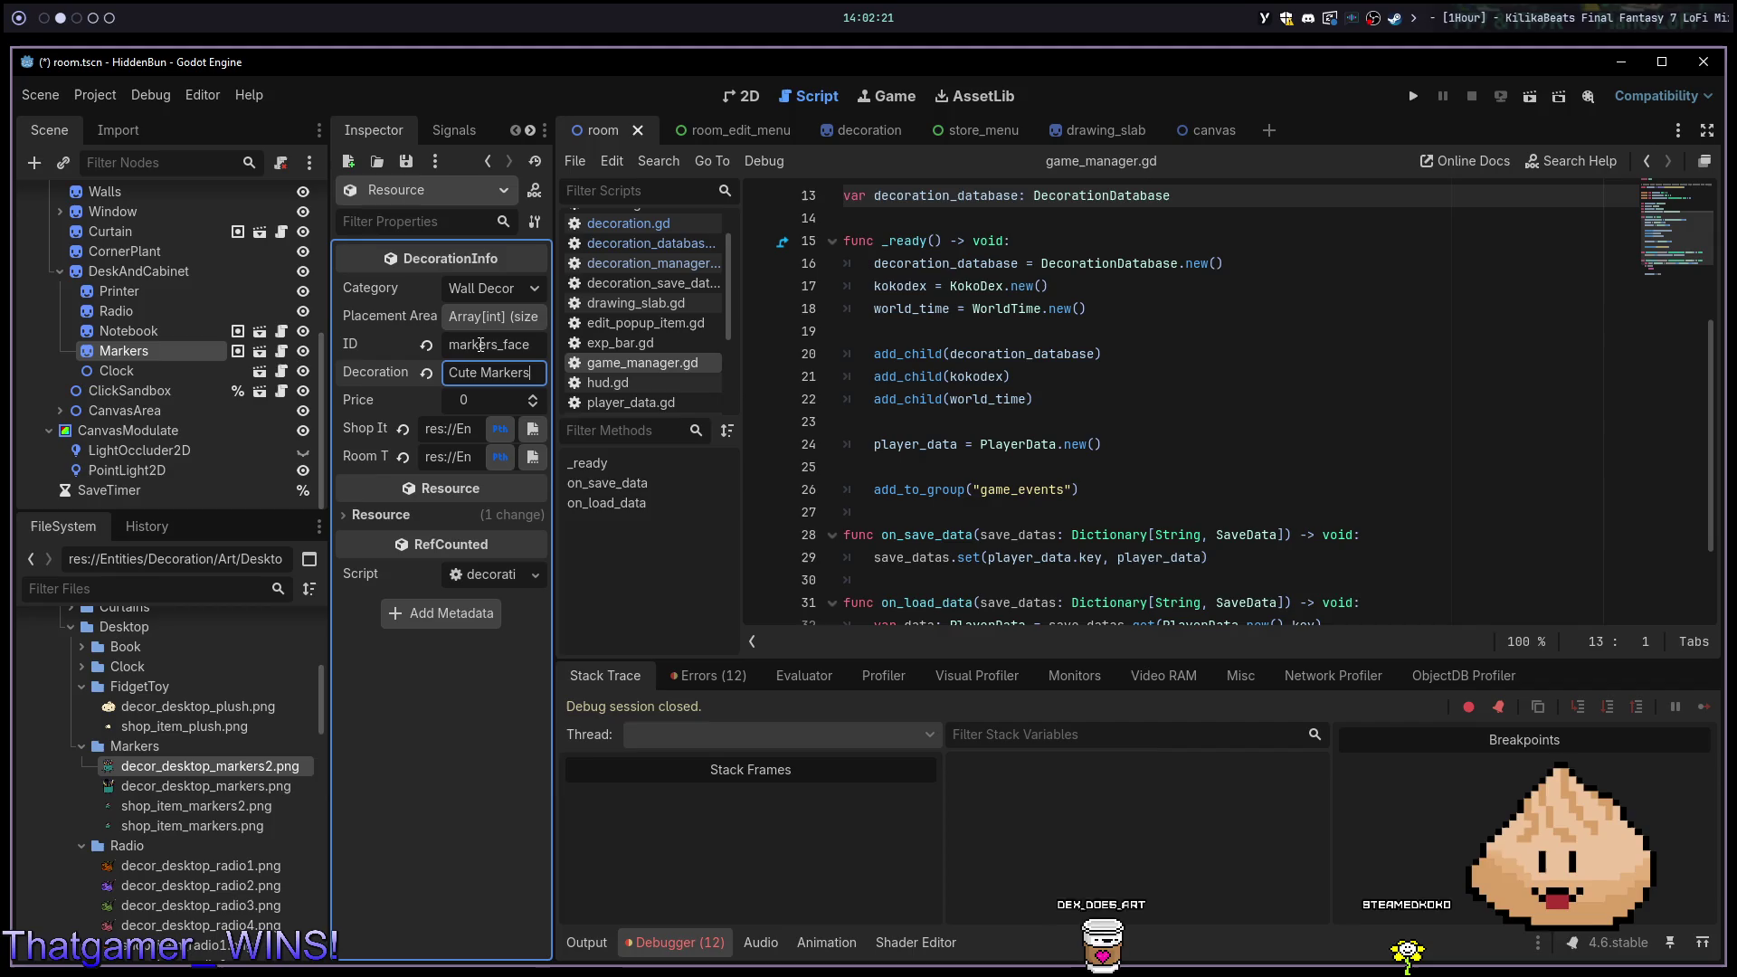
key("ctrl+s")
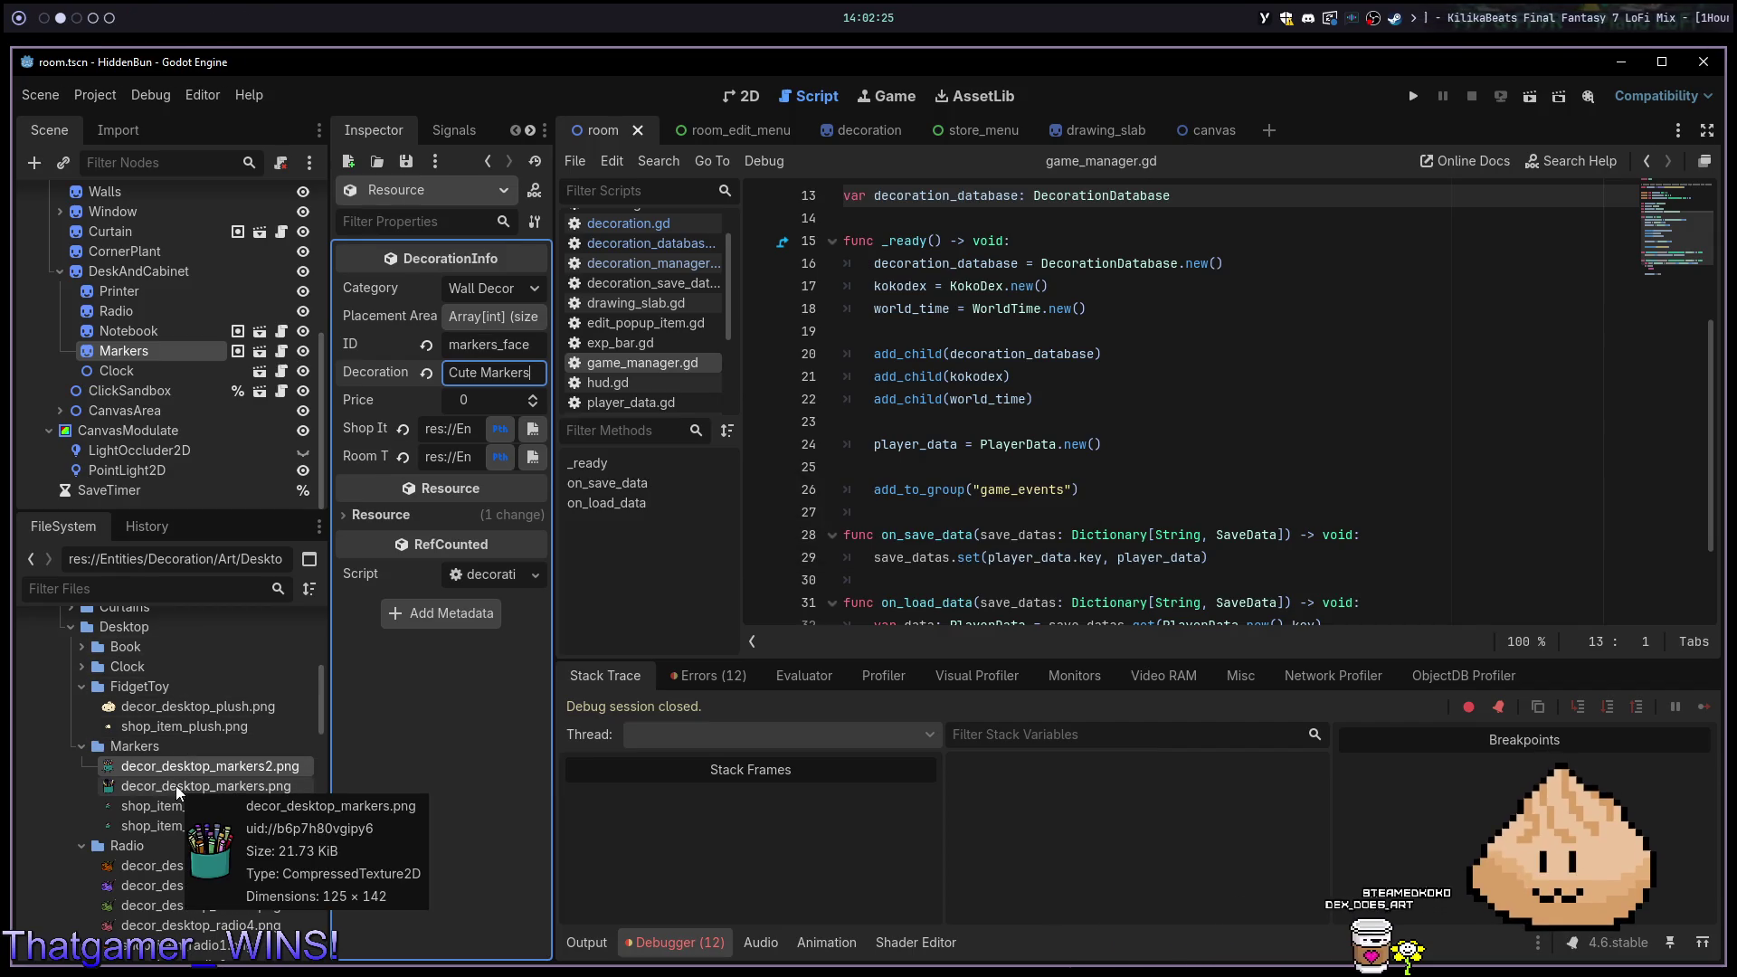
left_click(175, 785)
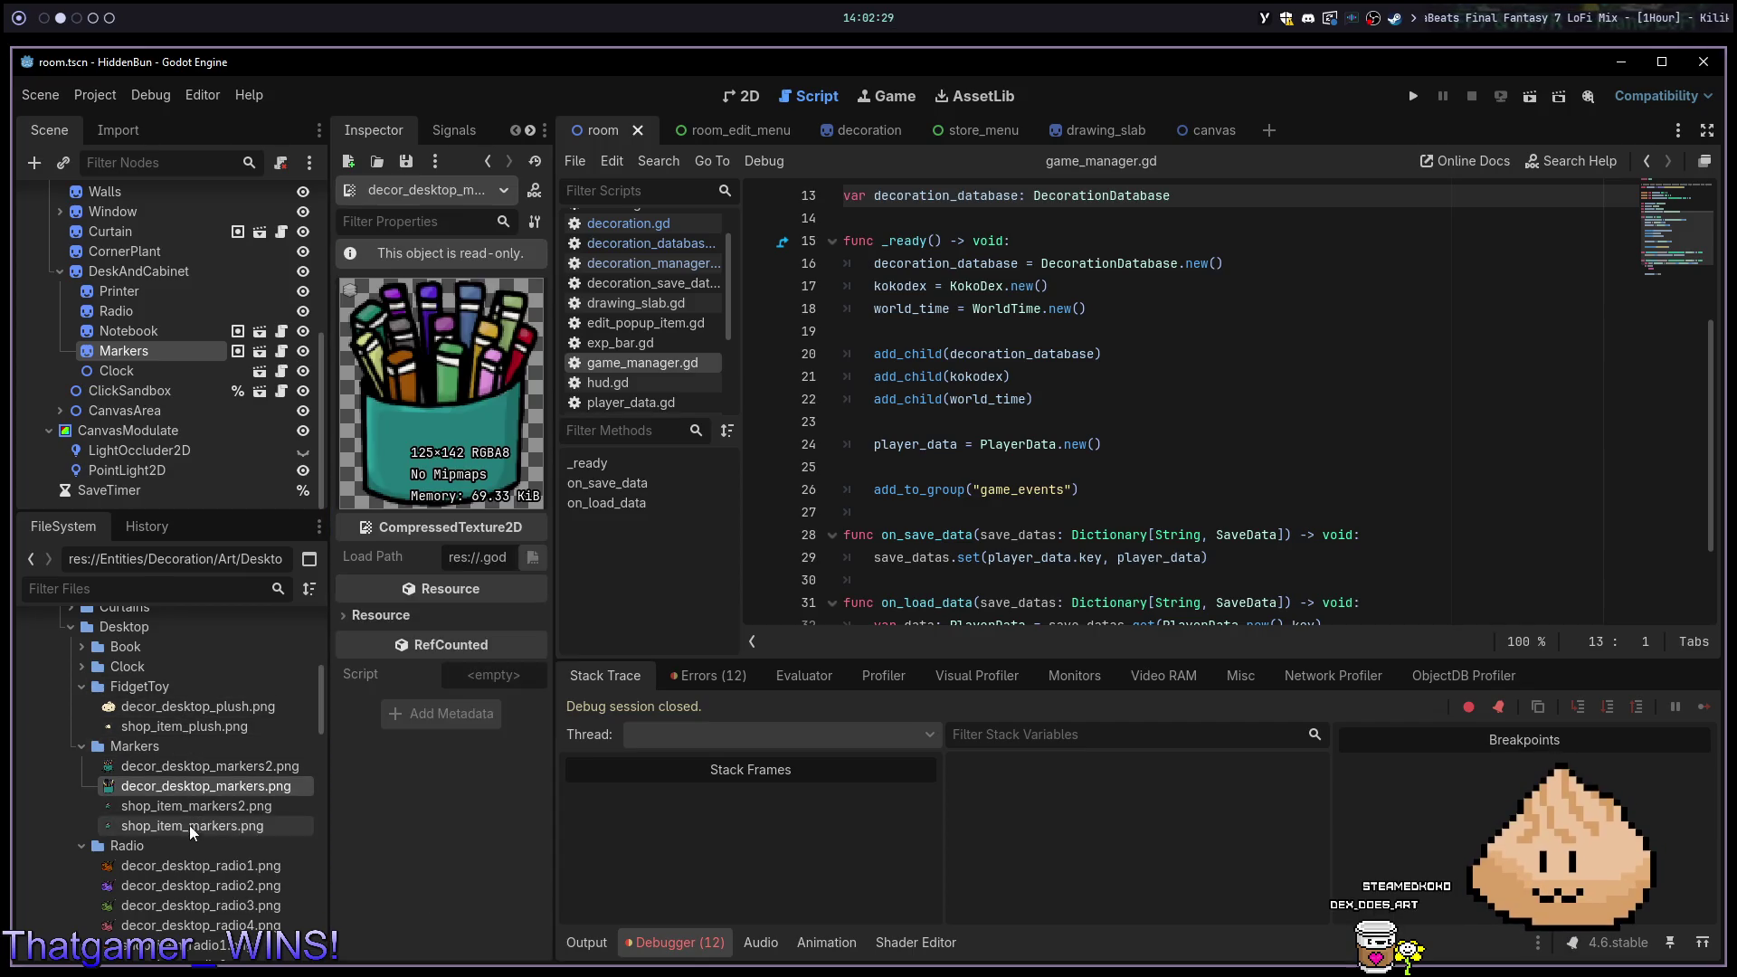
scroll(189, 768, "down", 10)
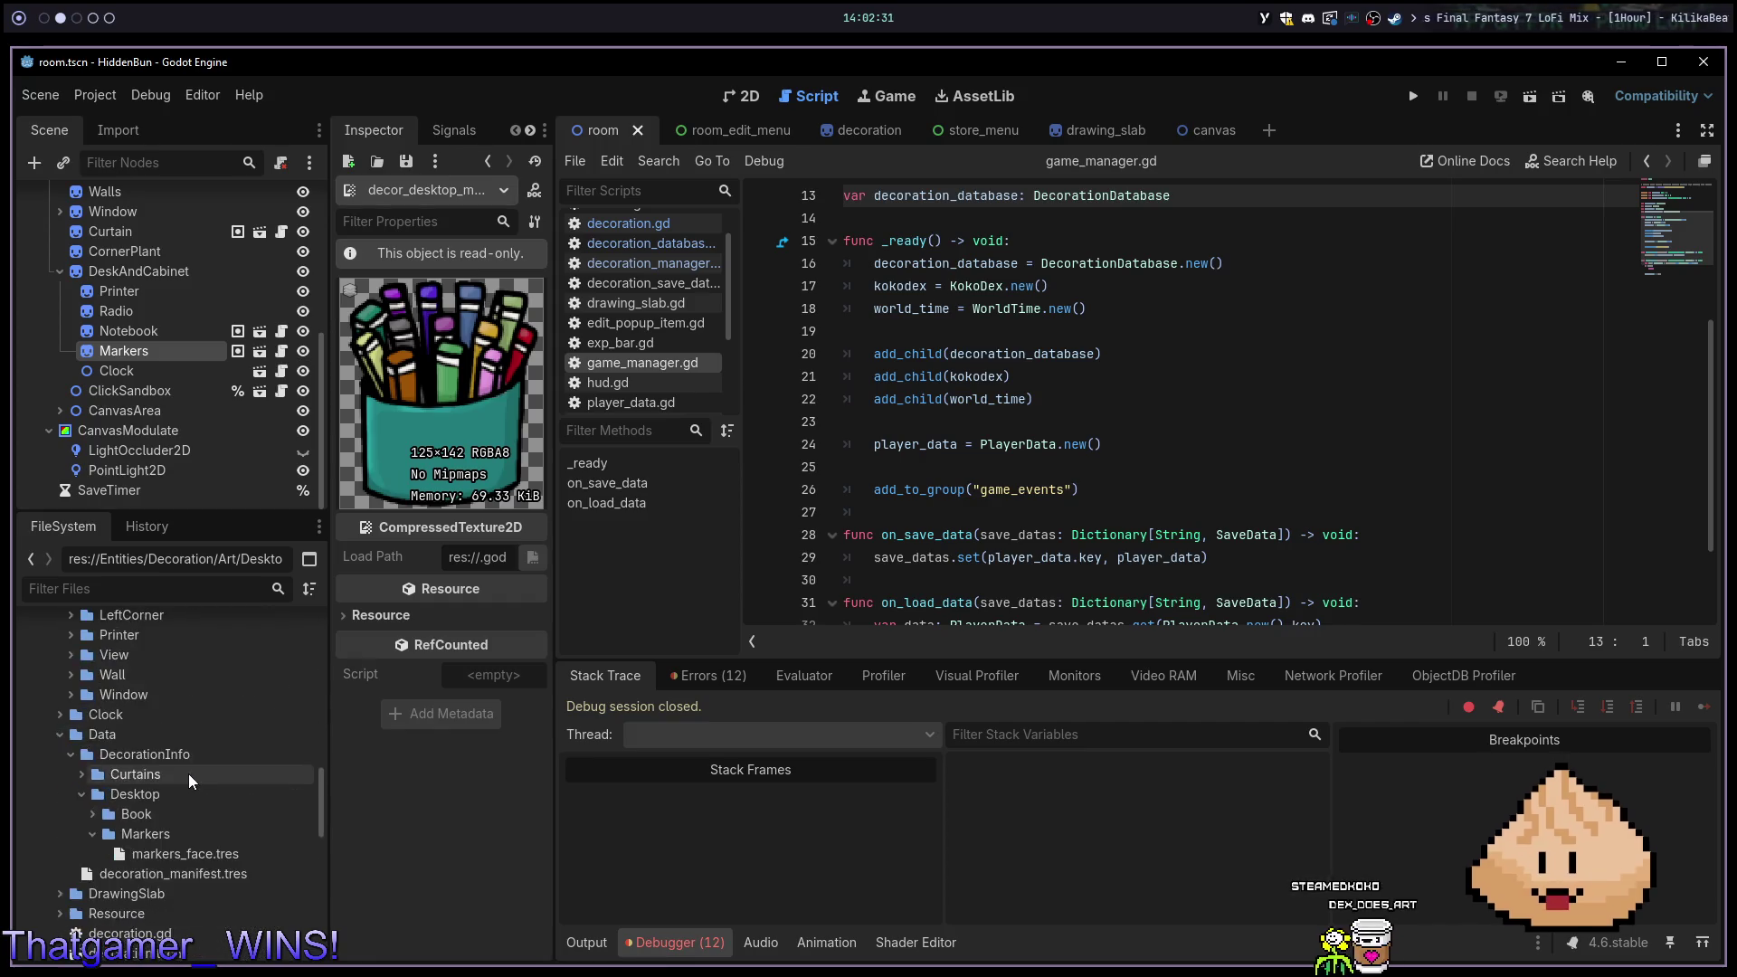
Duplicate markers_face.tres as markers.tres in the Markers folder
left_click(170, 768)
key("ctrl+d")
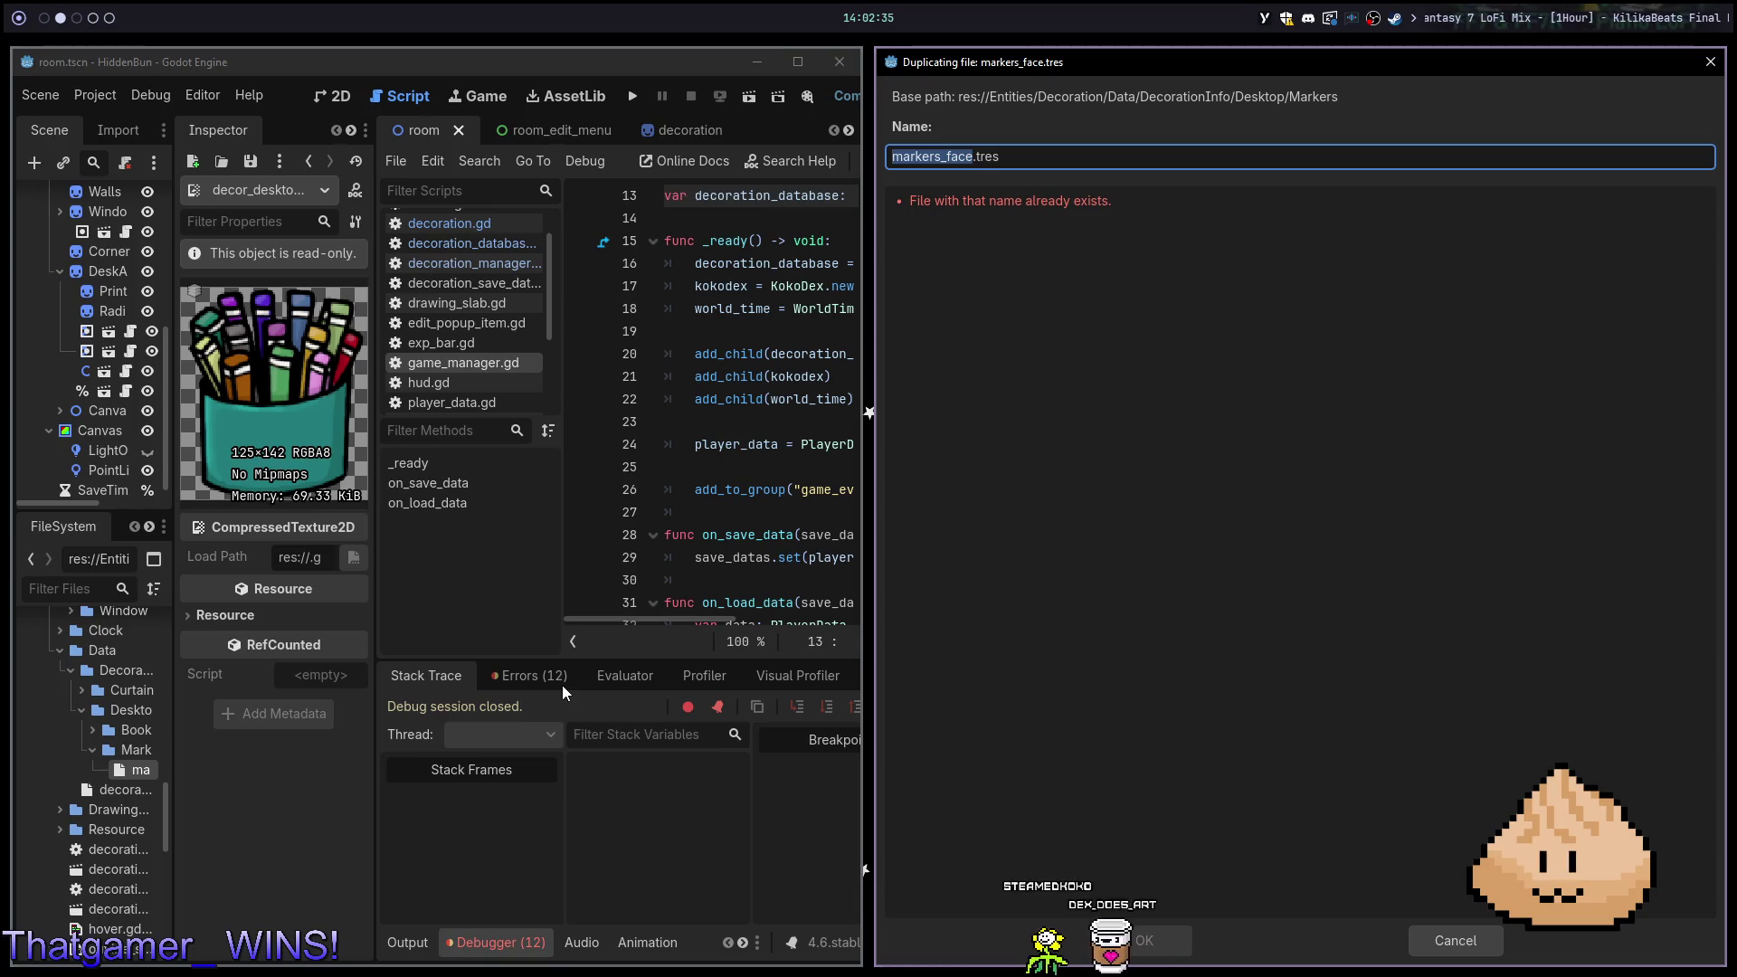
type("markers")
key("Return")
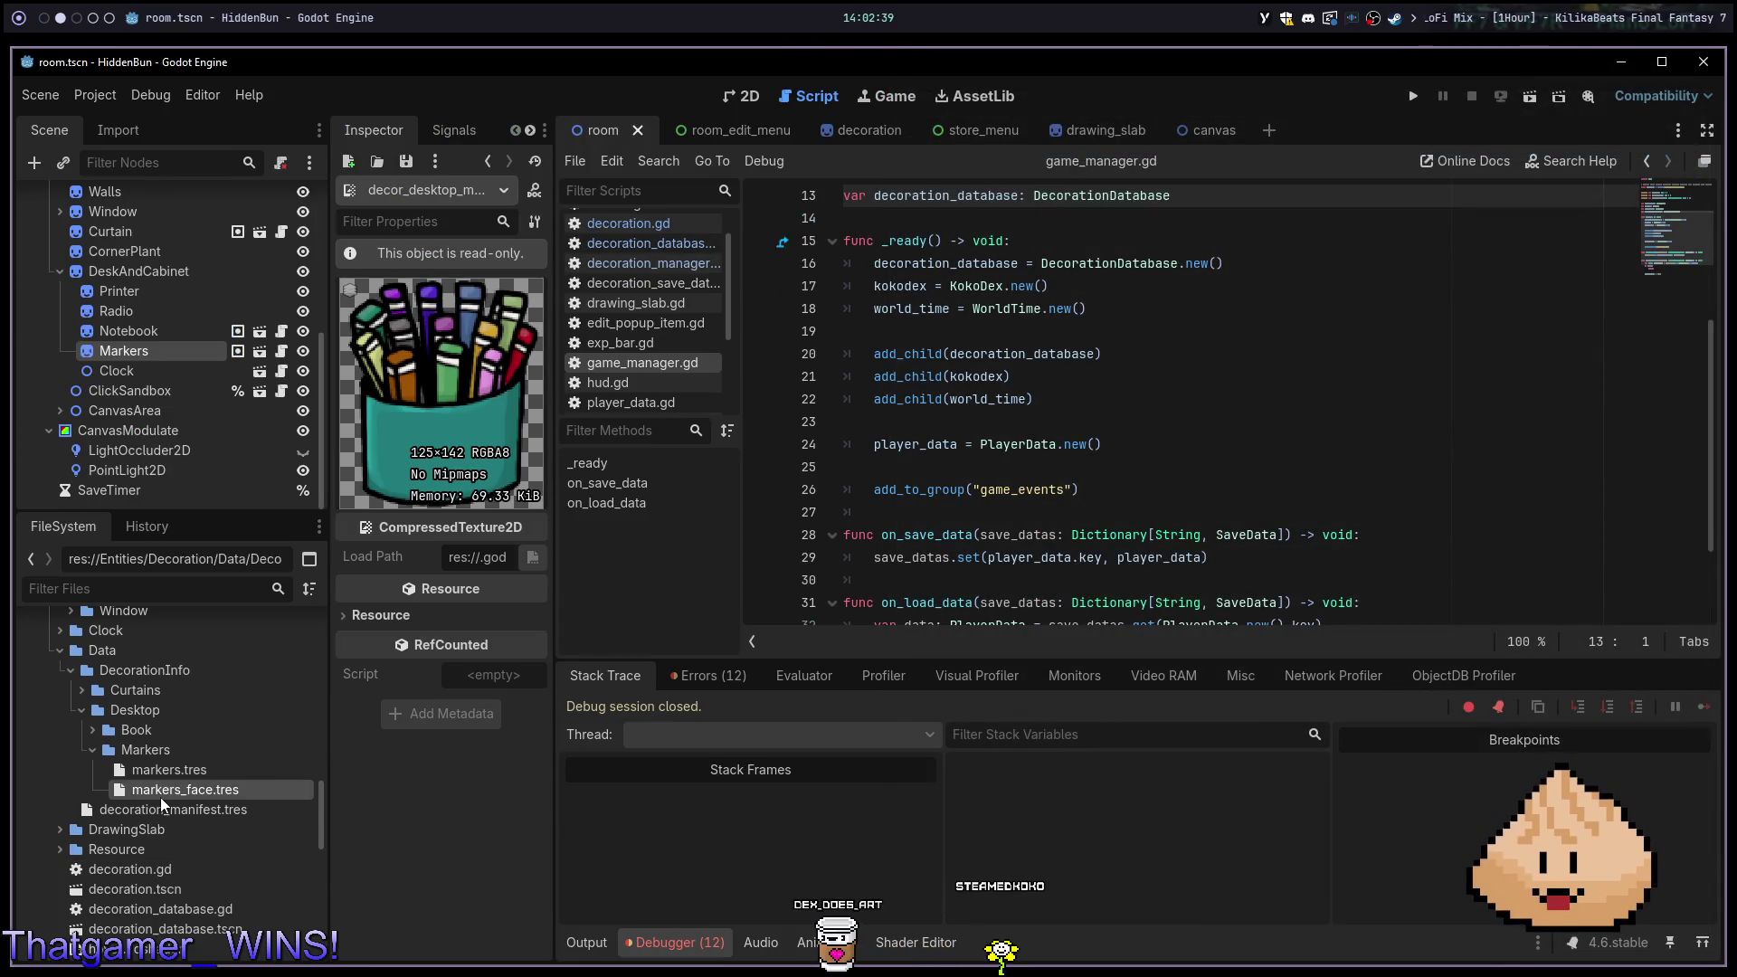
Rename markers.tres to markers_basic.tres
left_click(145, 777)
right_click(145, 774)
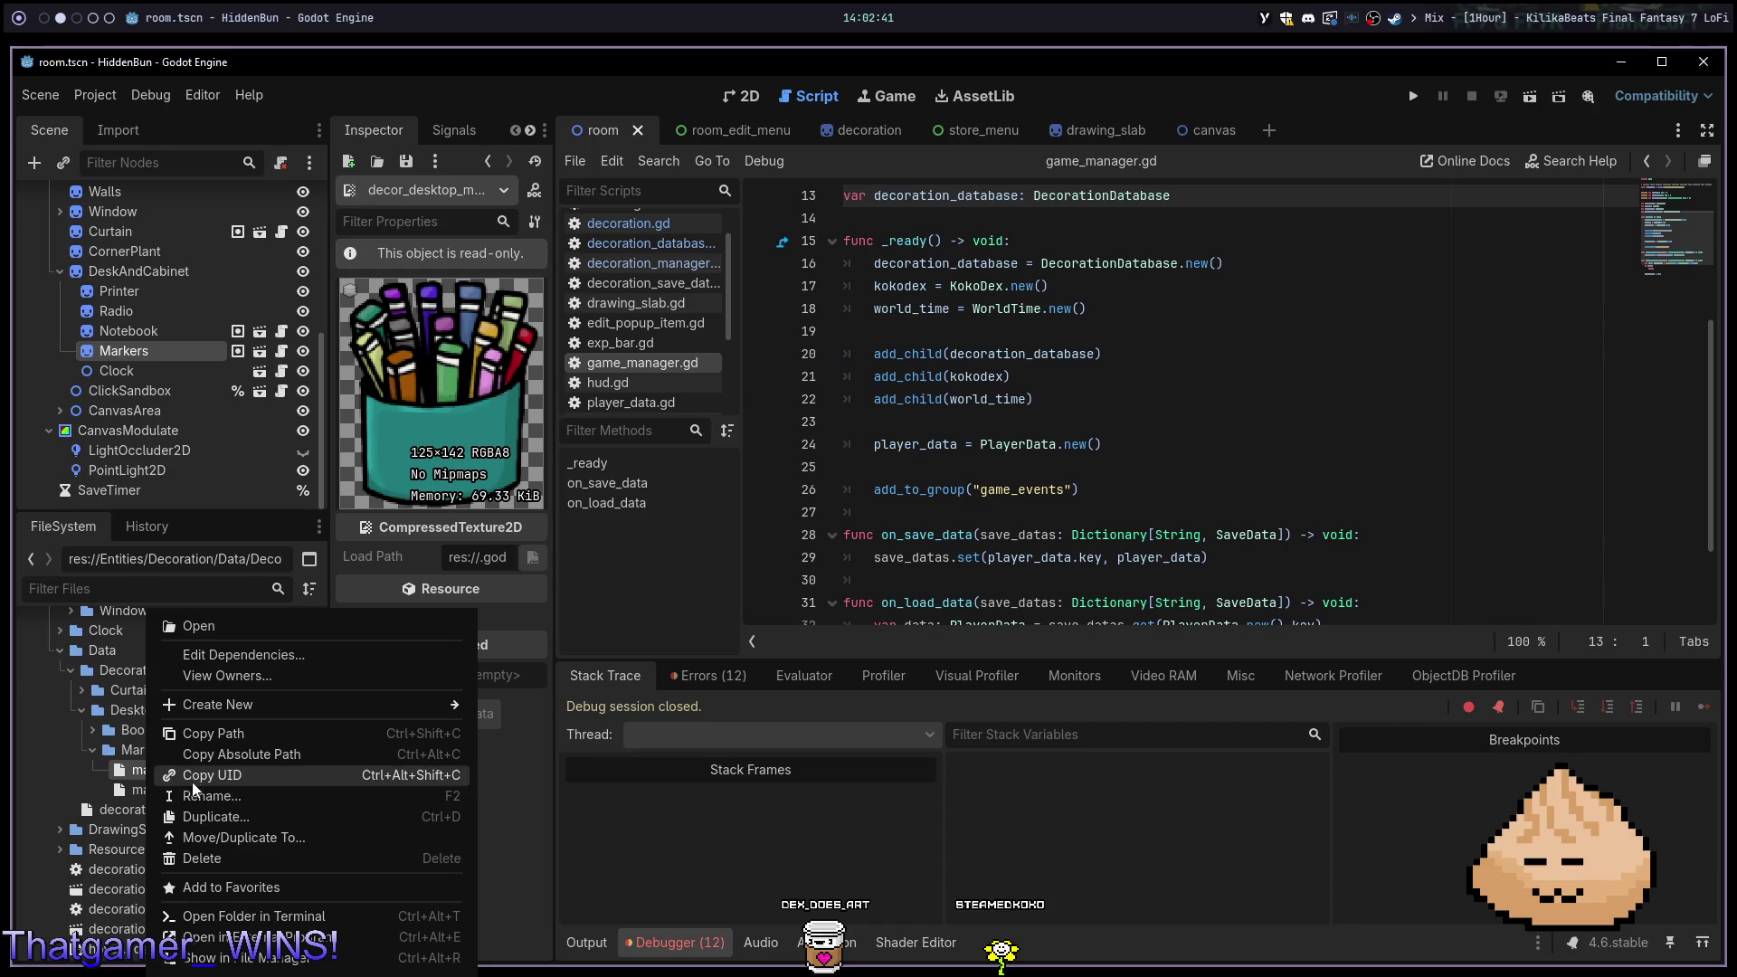
left_click(257, 790)
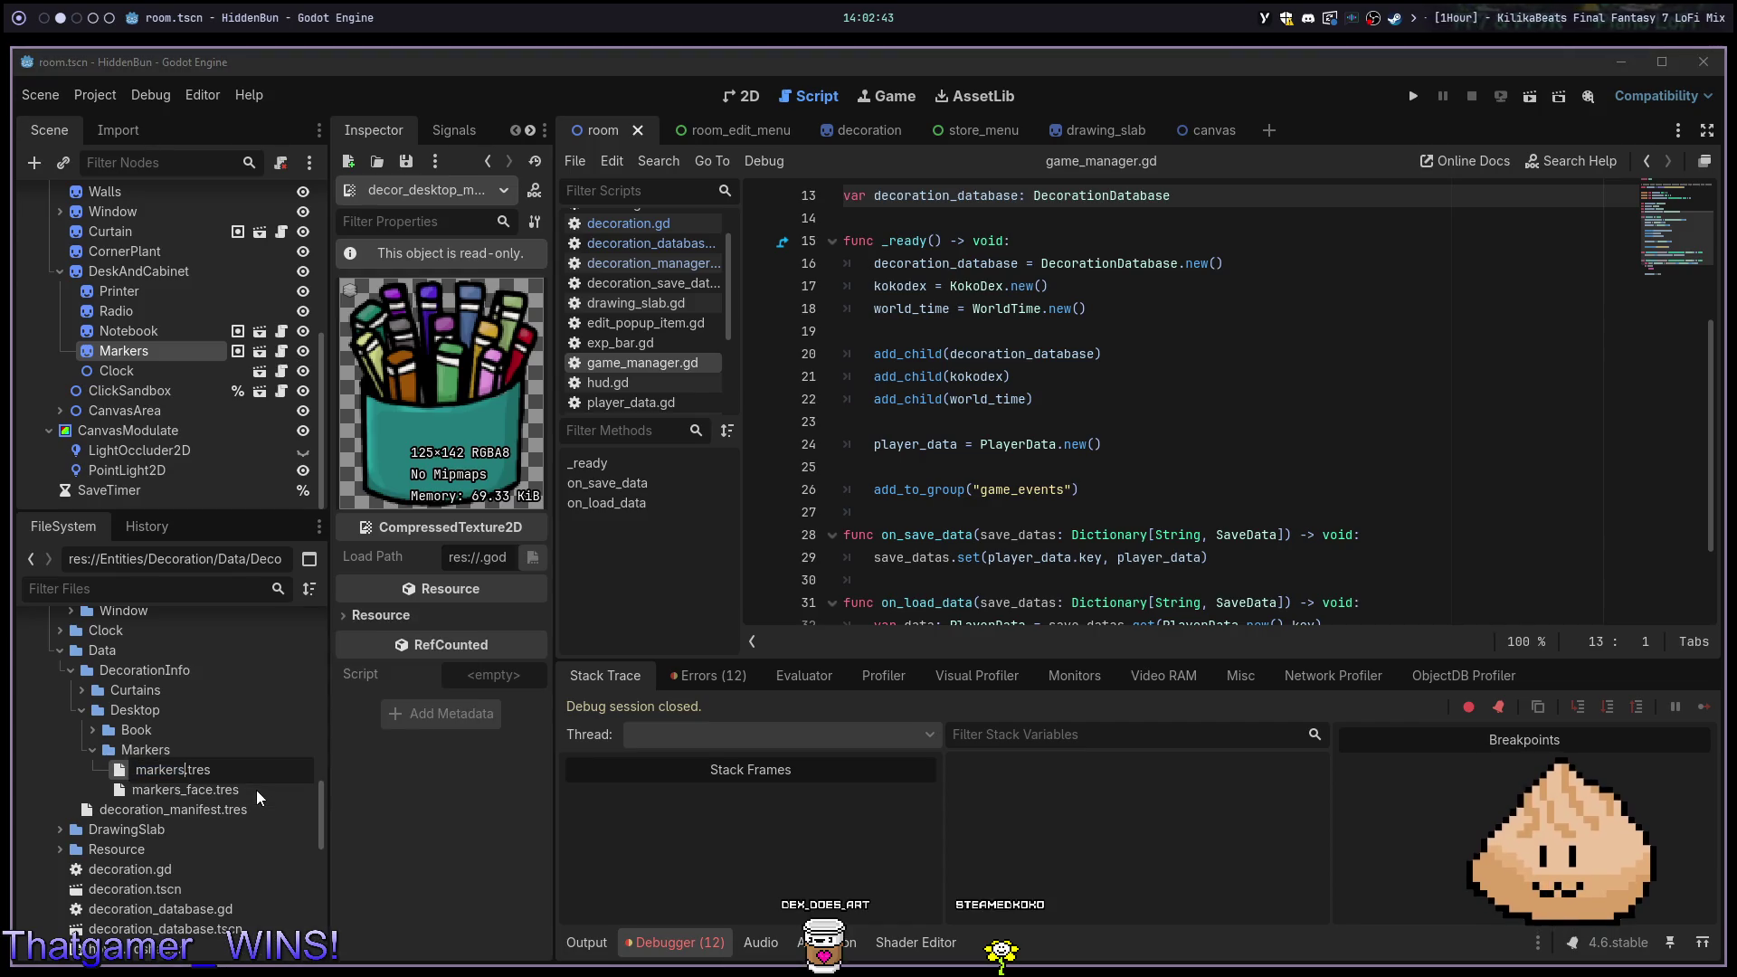
type("_basic")
key("Return")
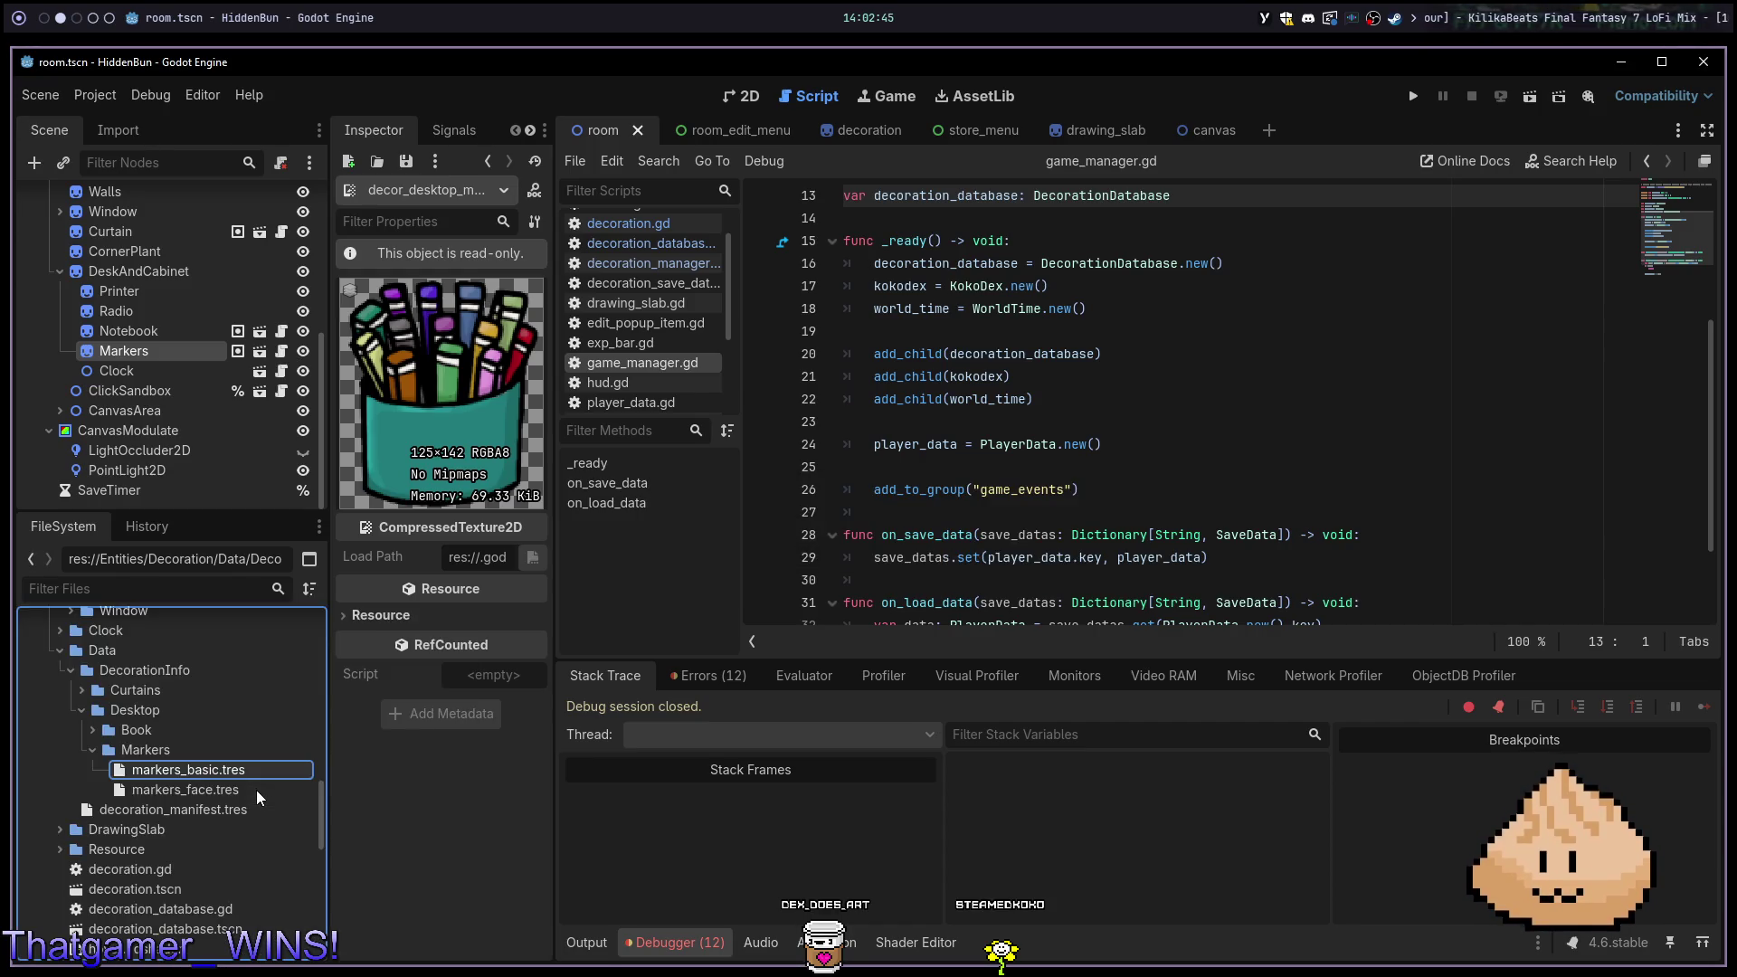
Change markers_basic.tres's ID to markers_basic and its name to Basic Markers, then save
left_click(217, 769)
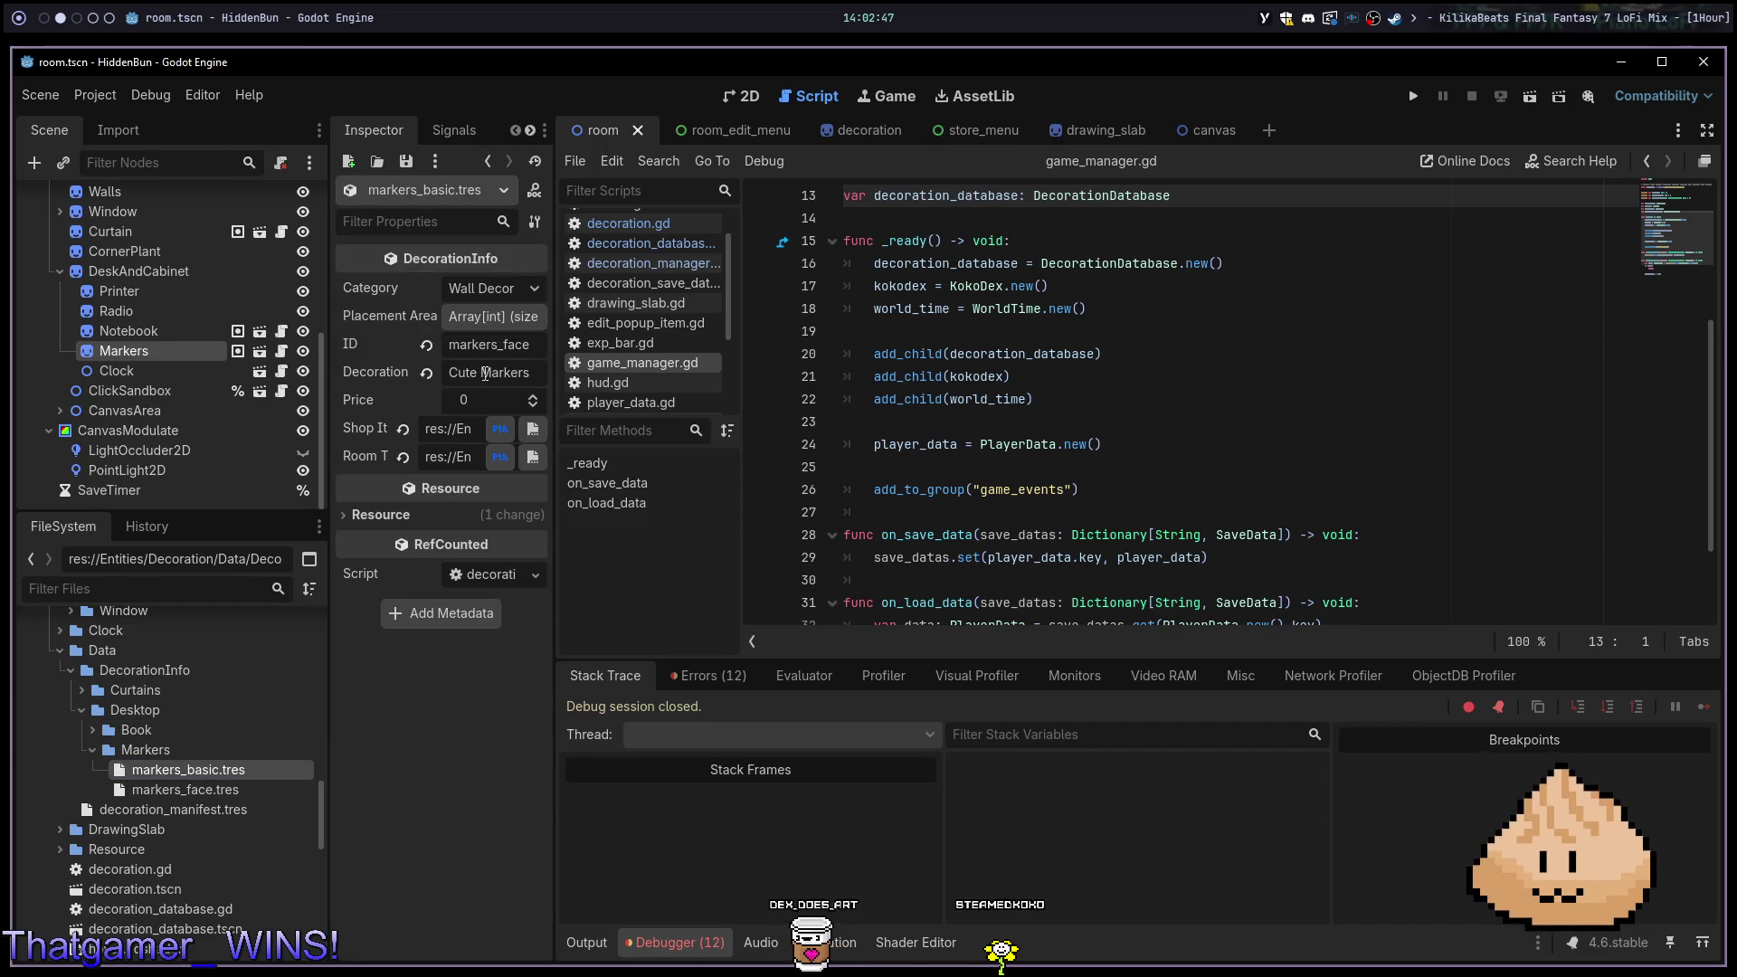
double_click(472, 345)
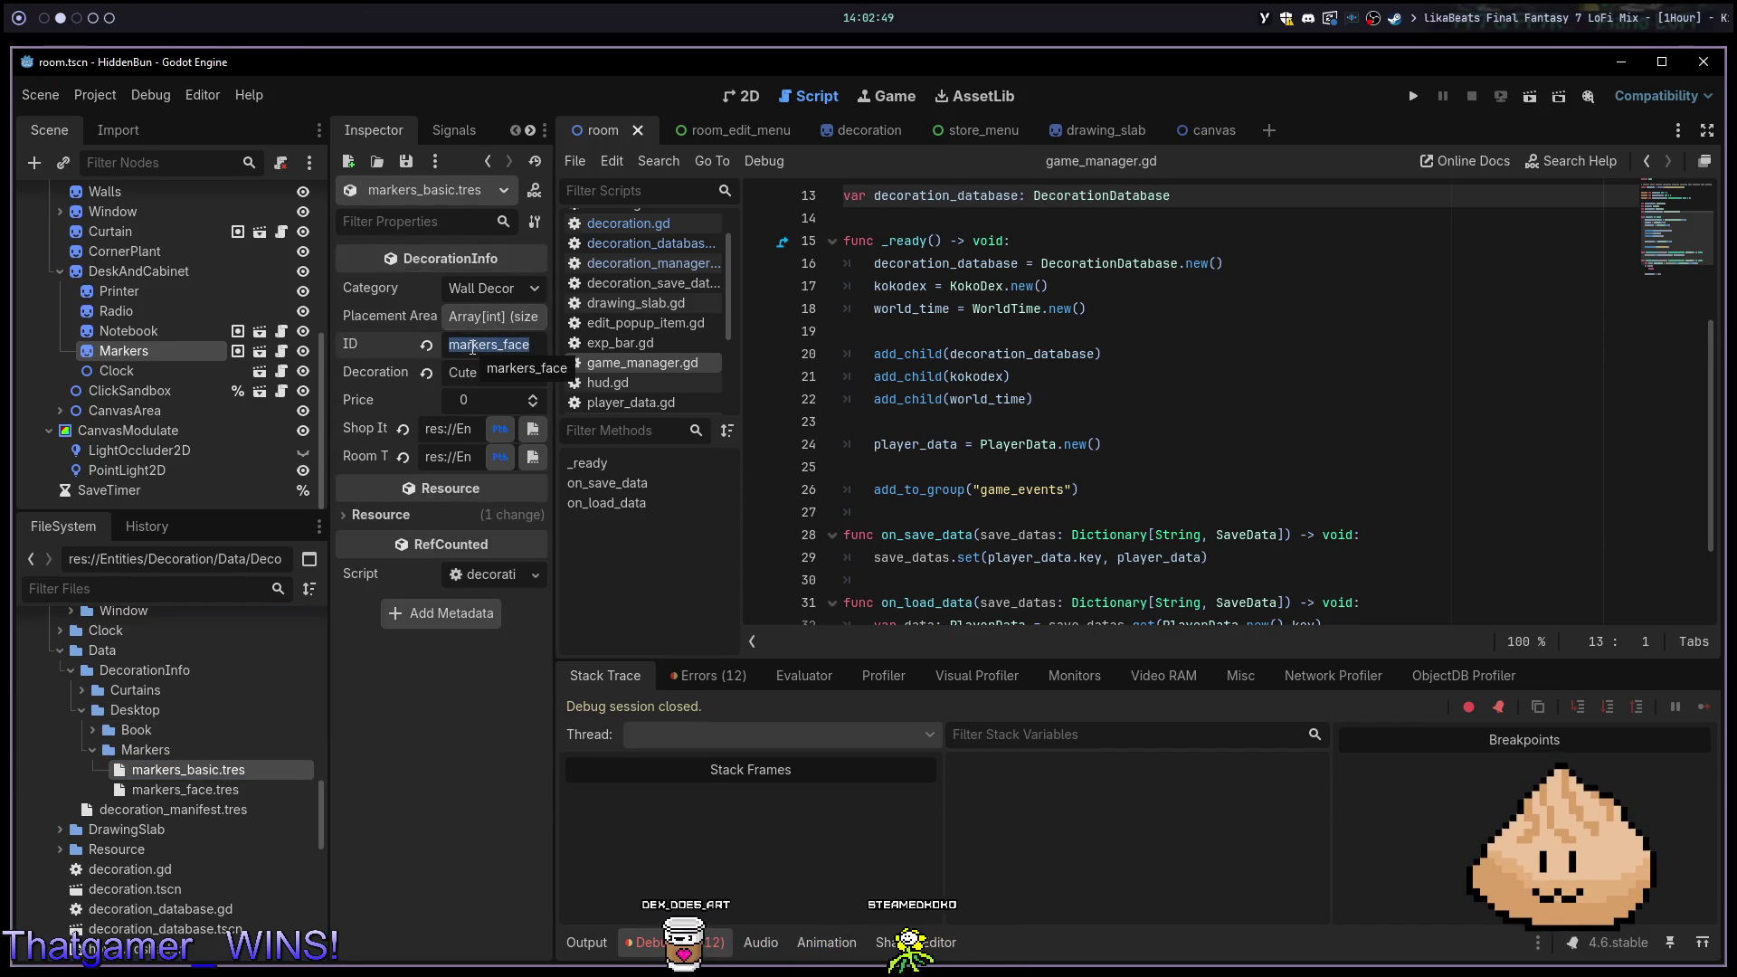
key("End")
key("BackSpace")
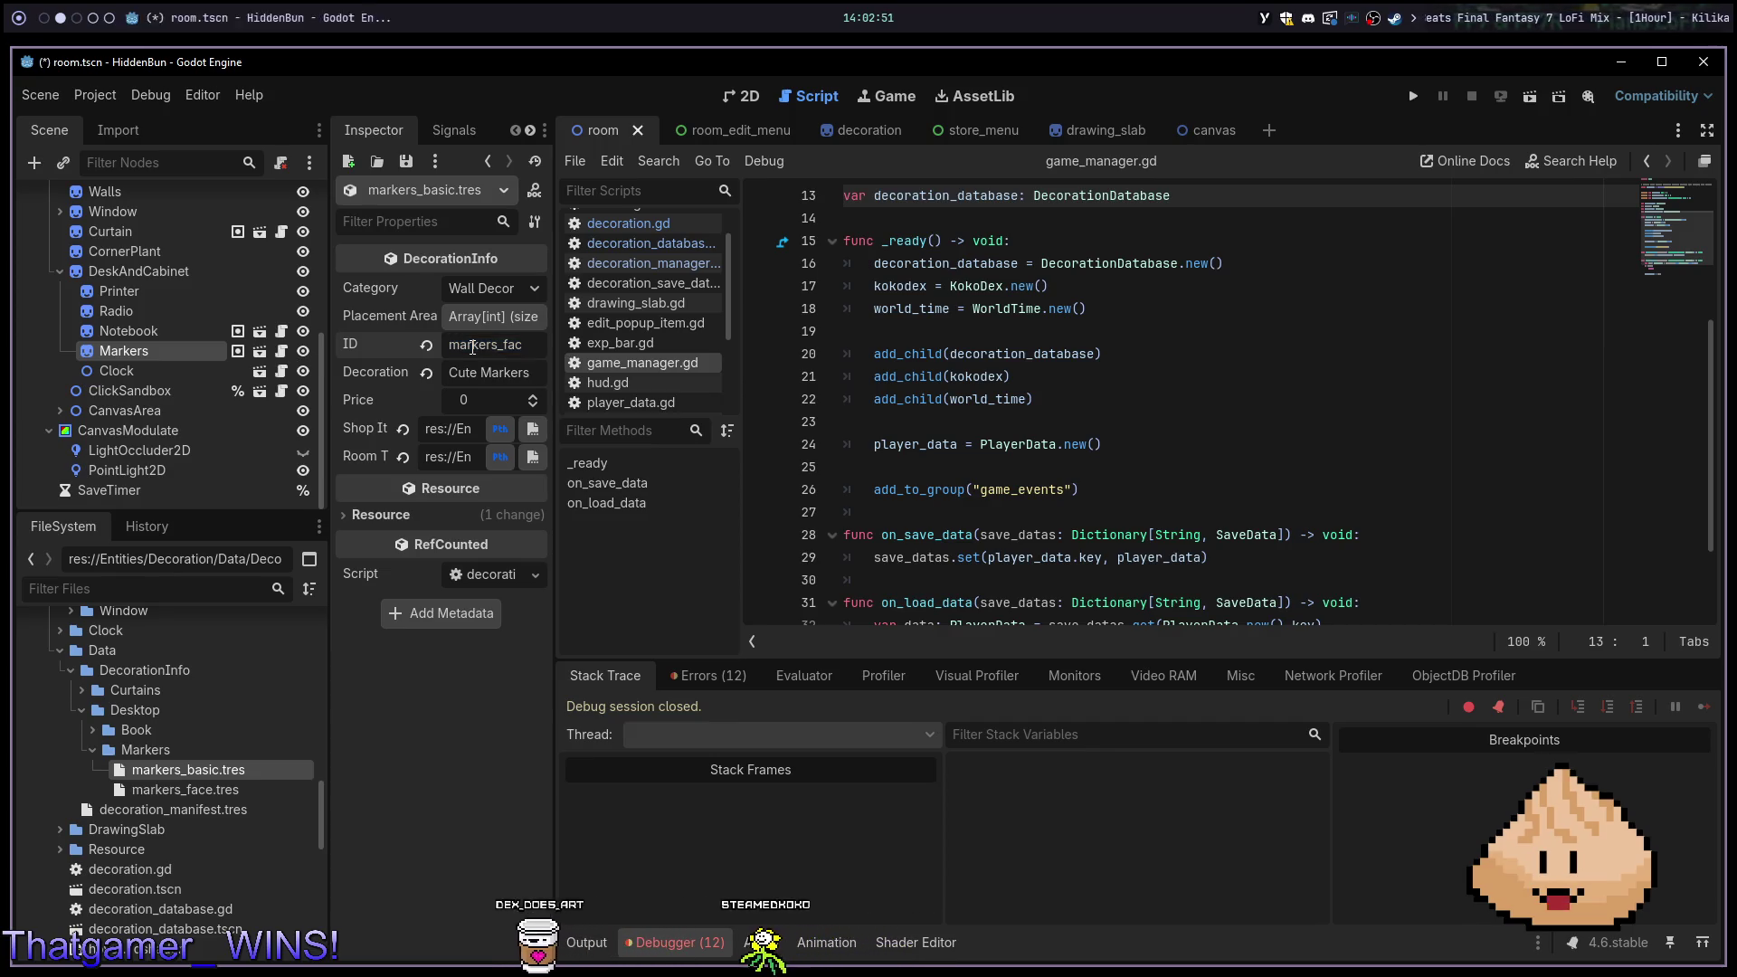
key("BackSpace")
key("BackSpace")
key("BackSpace")
type("basic")
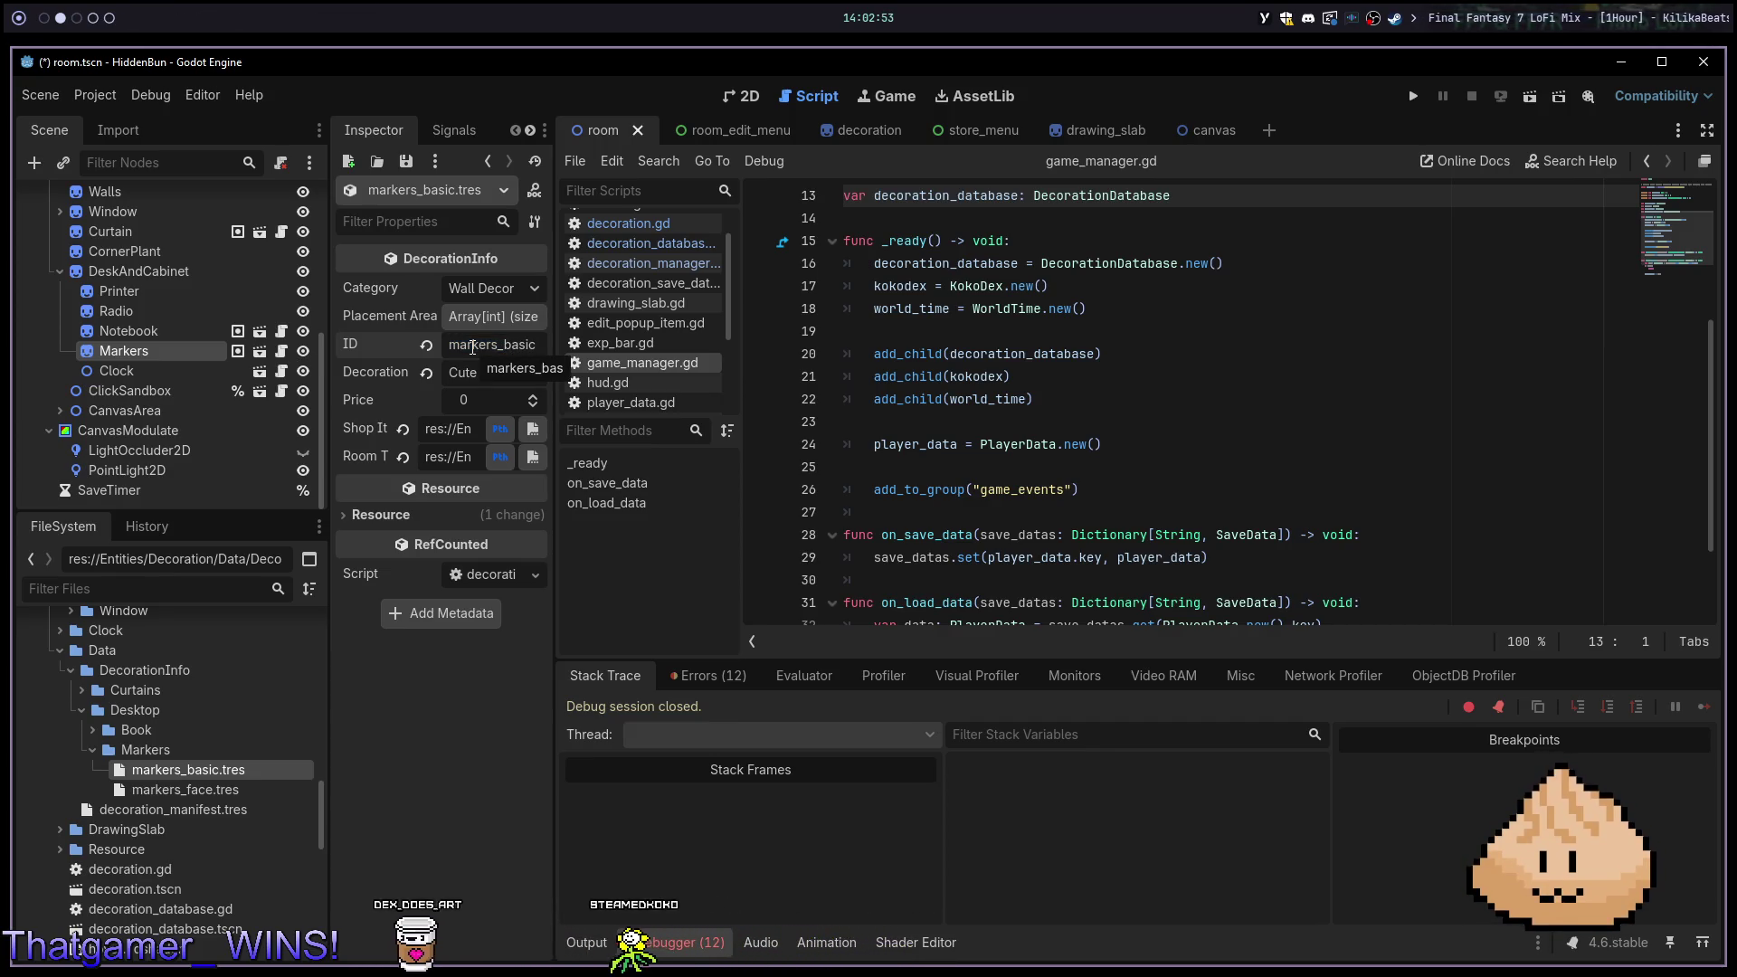
triple_click(477, 366)
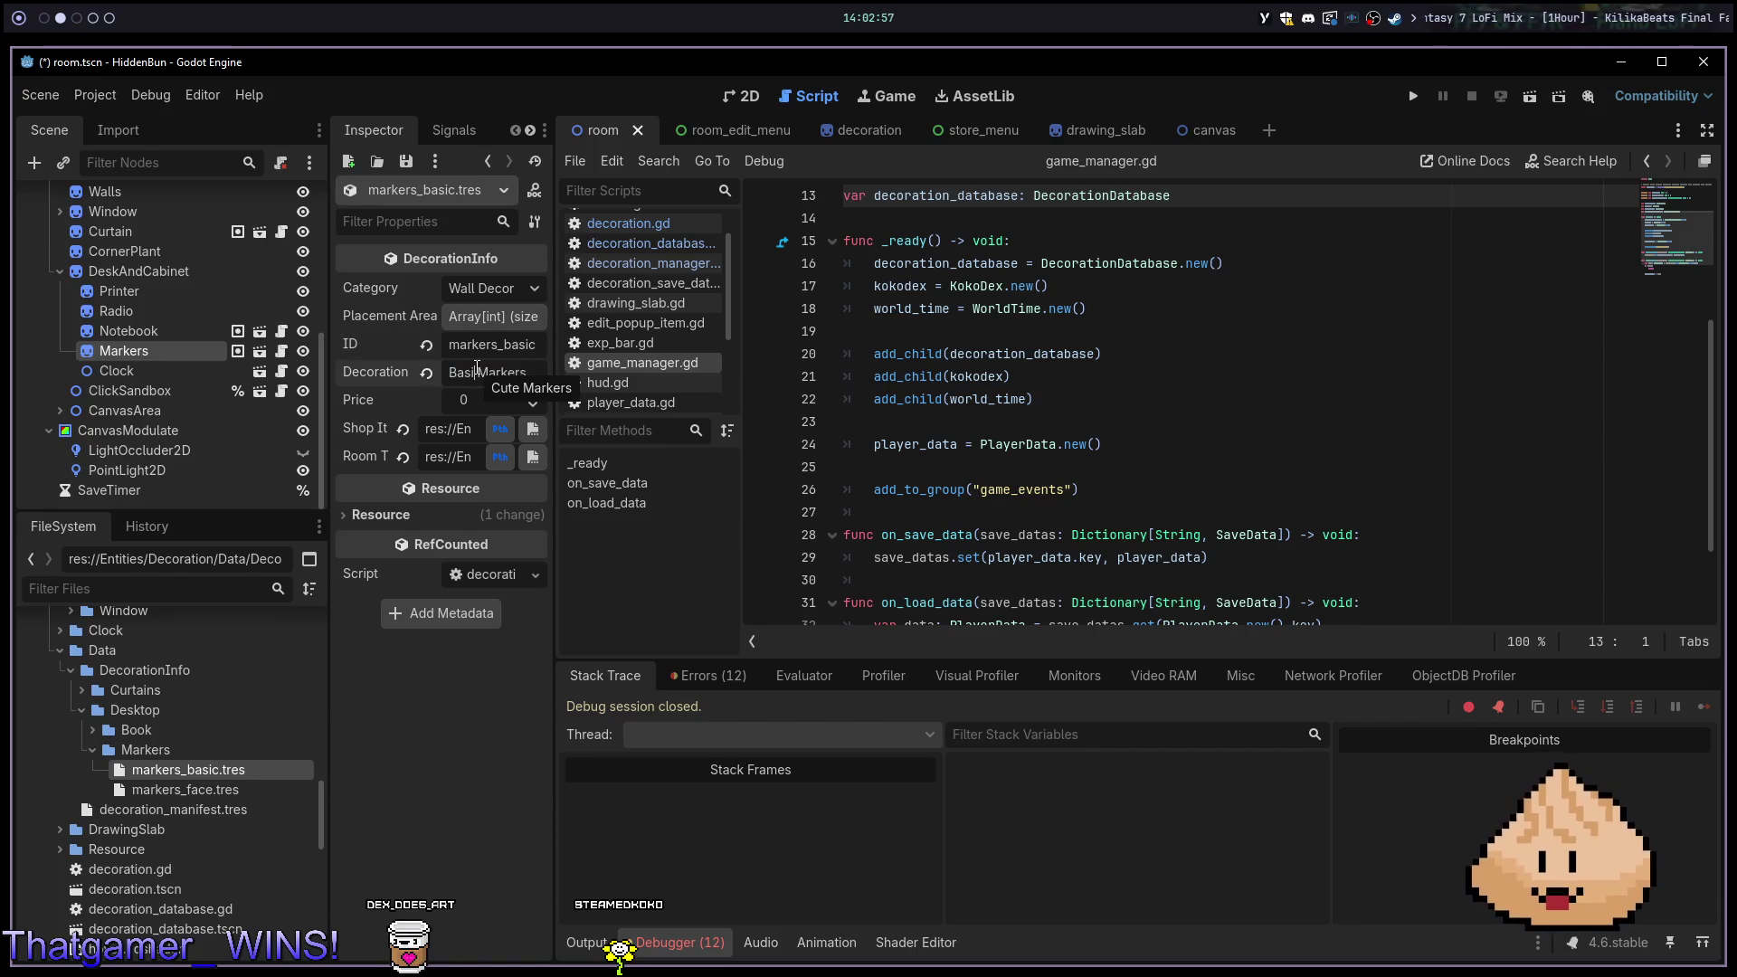
key("ctrl+s")
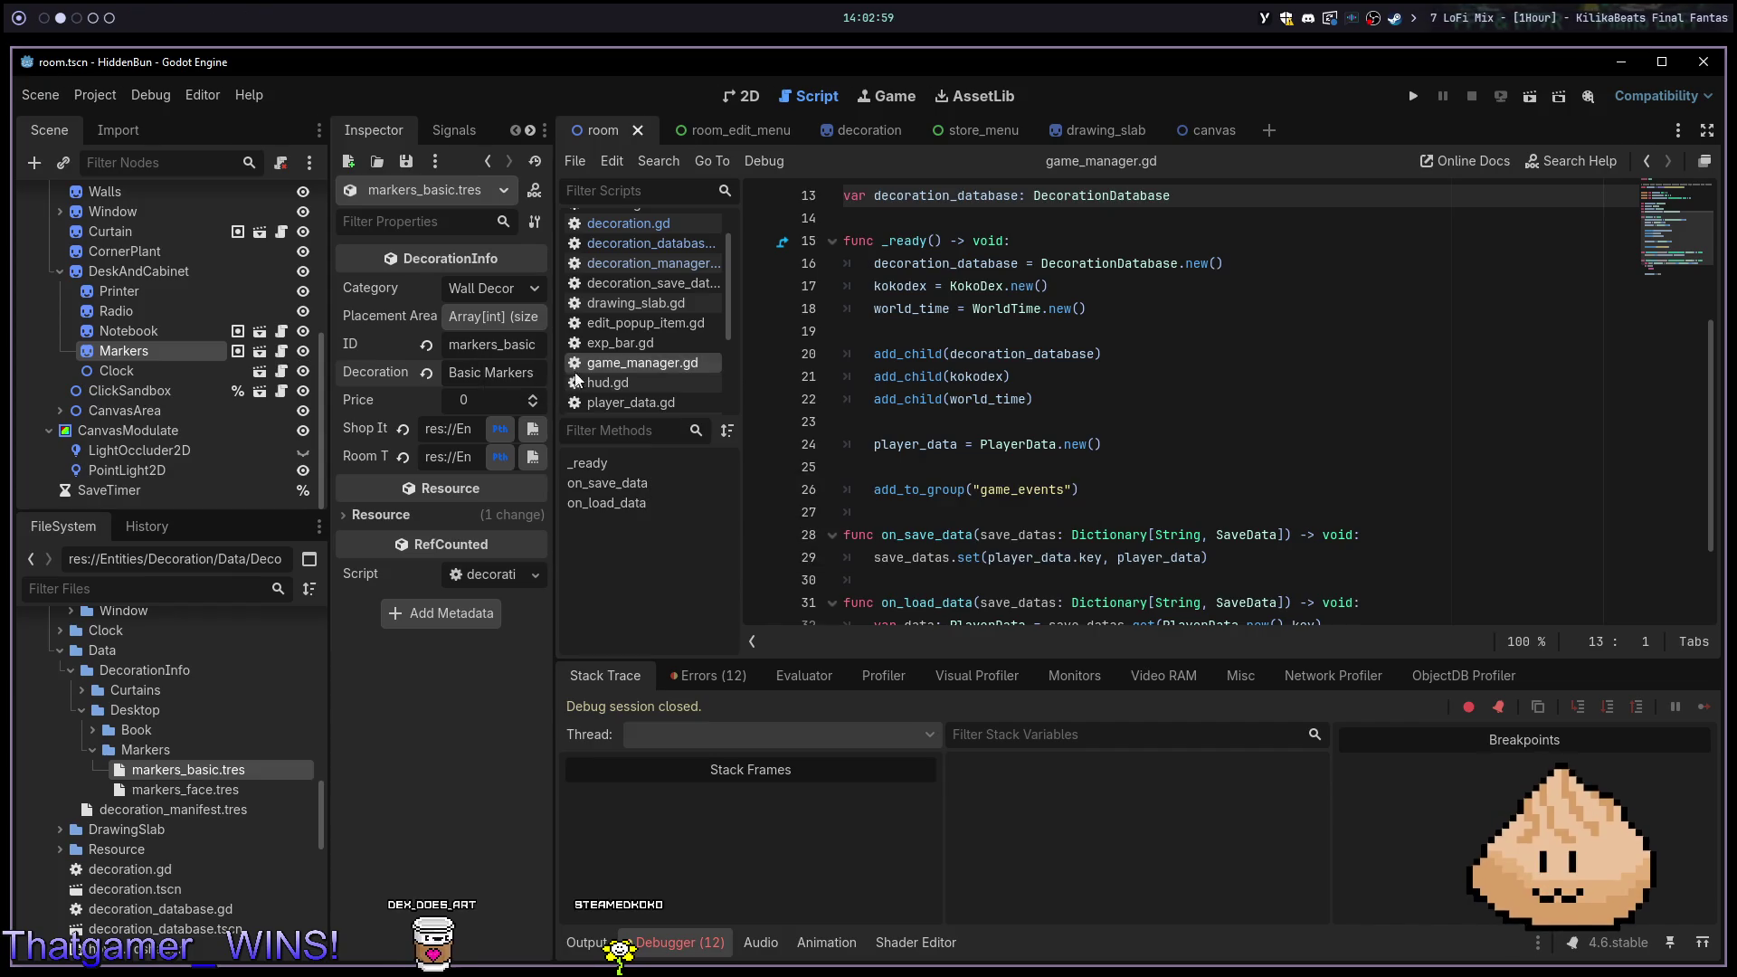
Swap in shop_item_markers.png and decor_desktop_markers.png as its textures and save
left_click(524, 431)
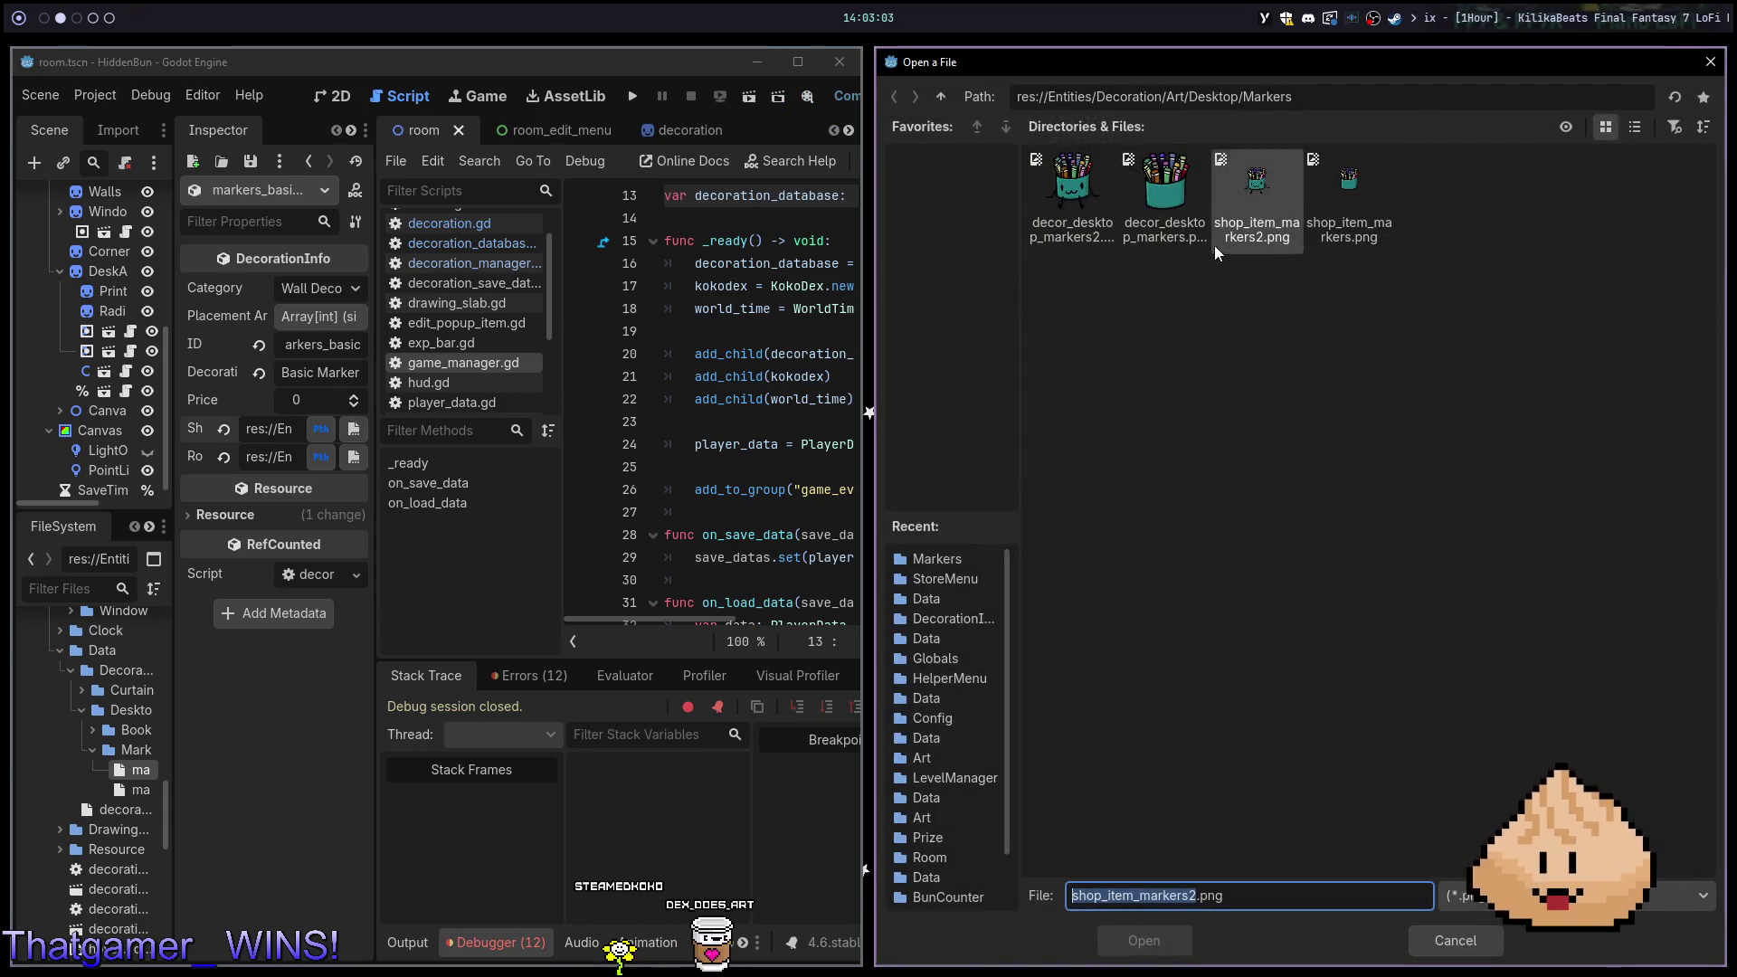
left_click(1372, 225)
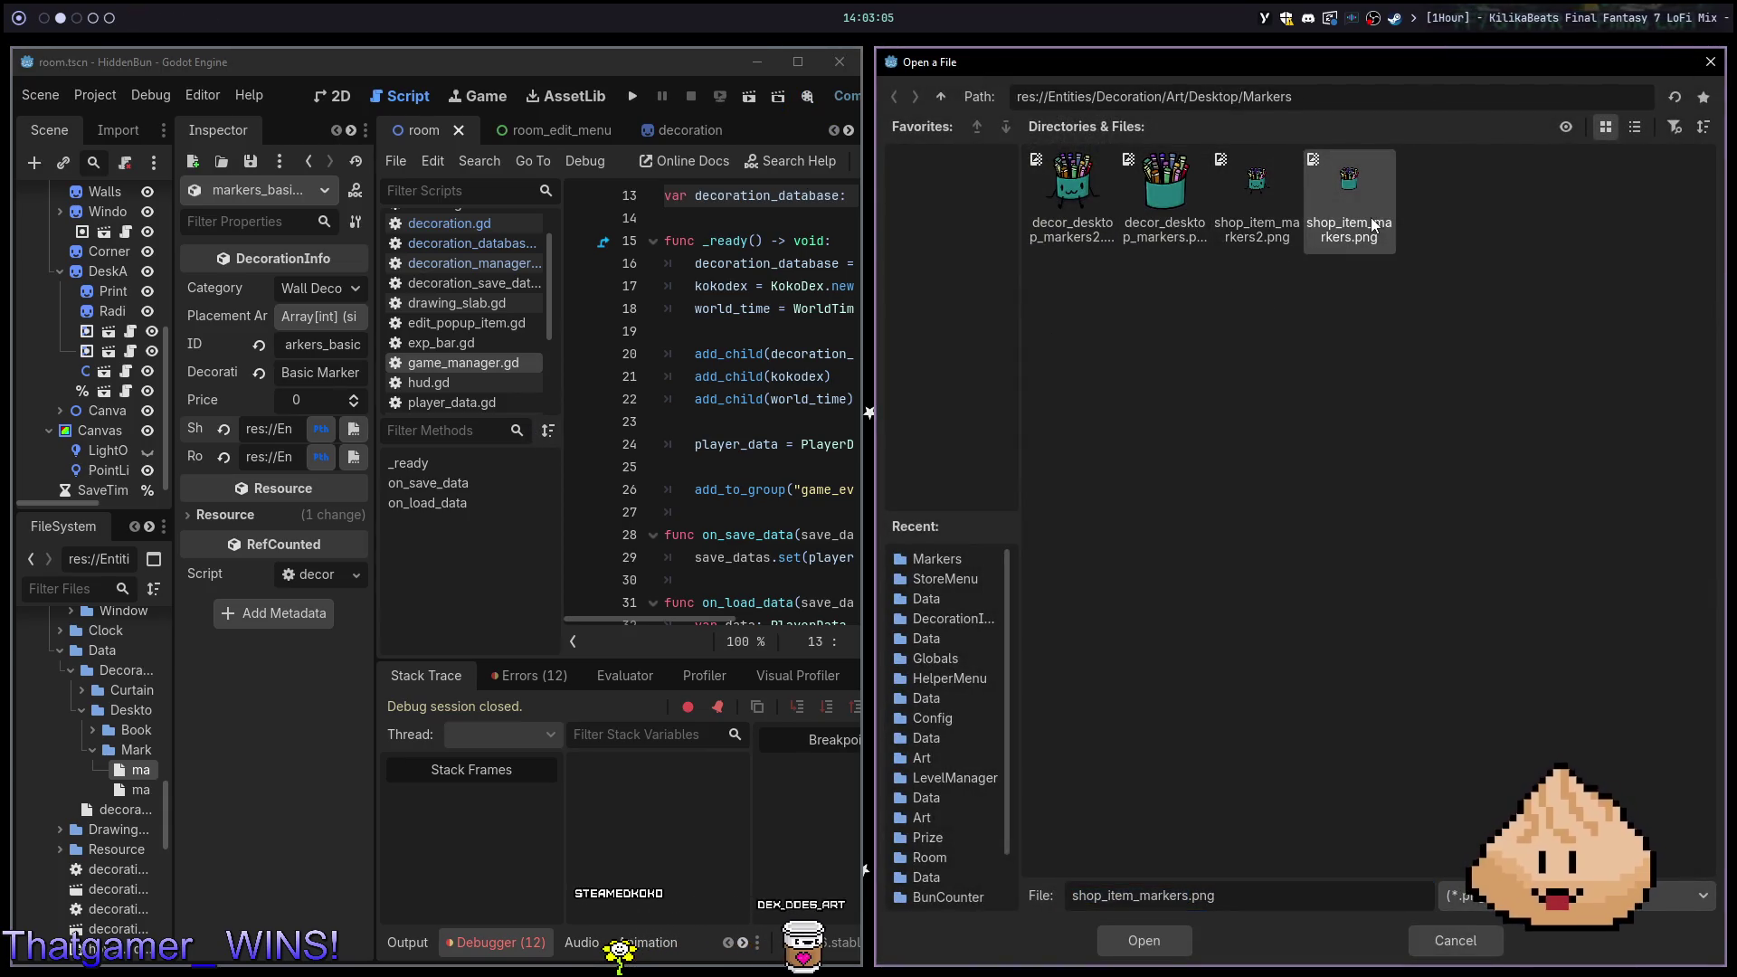
double_click(1373, 226)
left_click(514, 455)
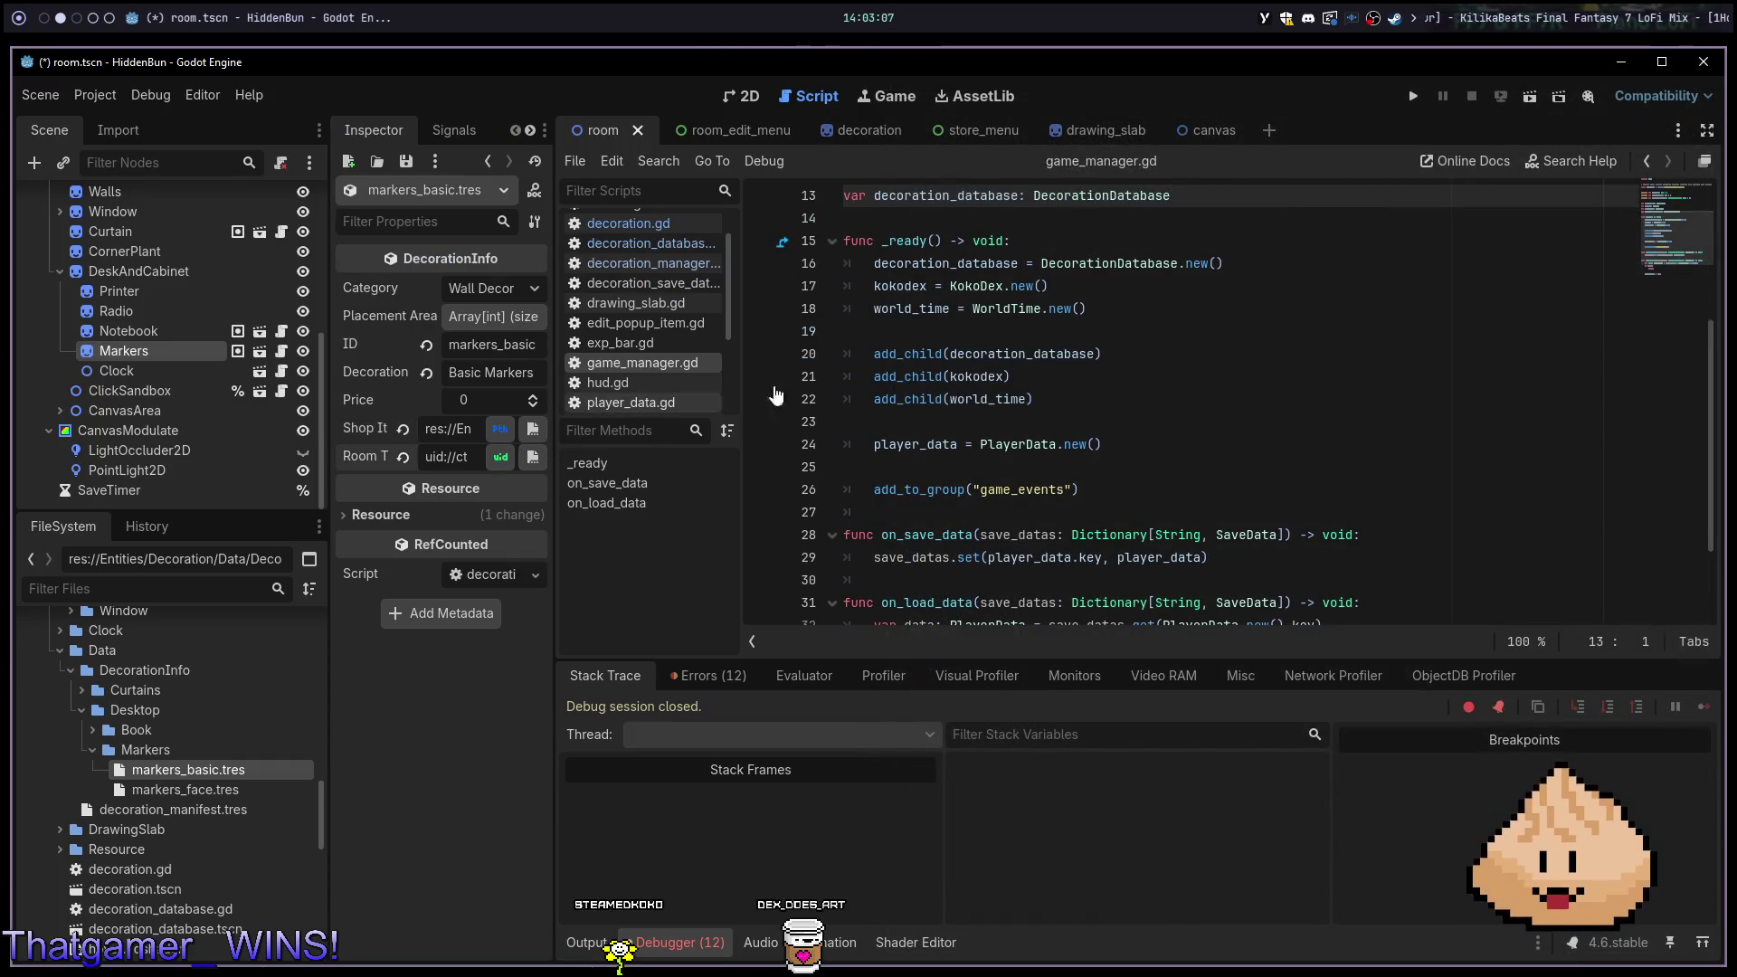
left_click(534, 457)
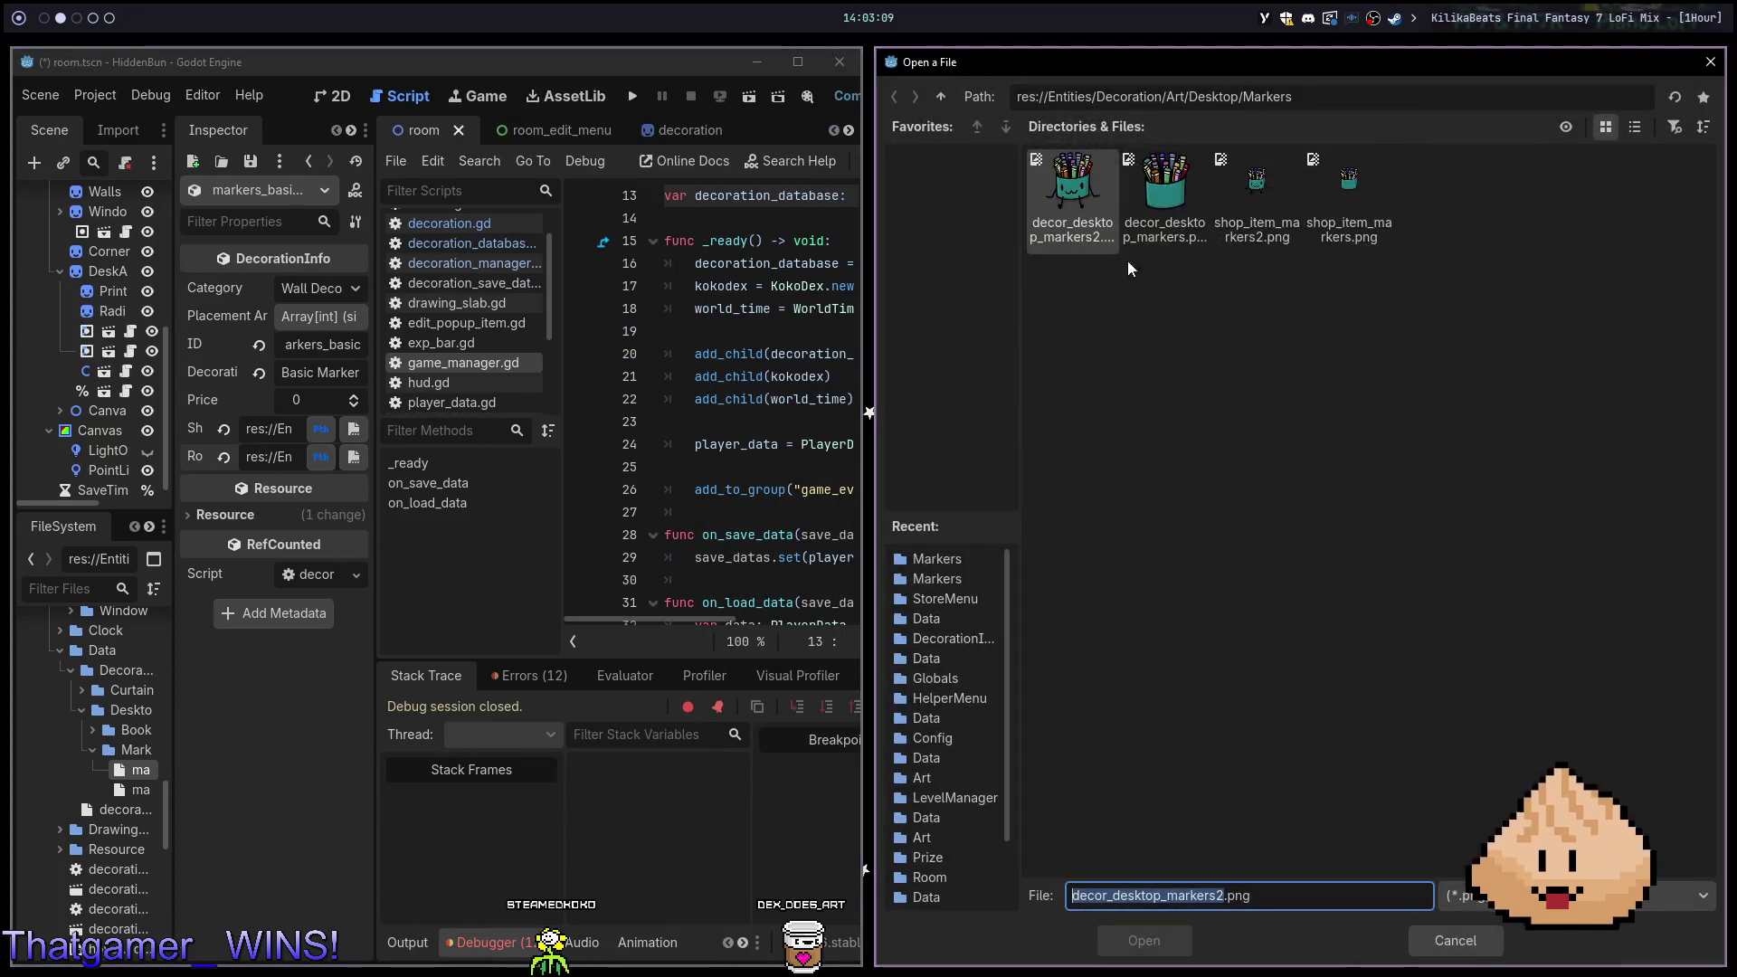
double_click(1157, 212)
key("ctrl+s")
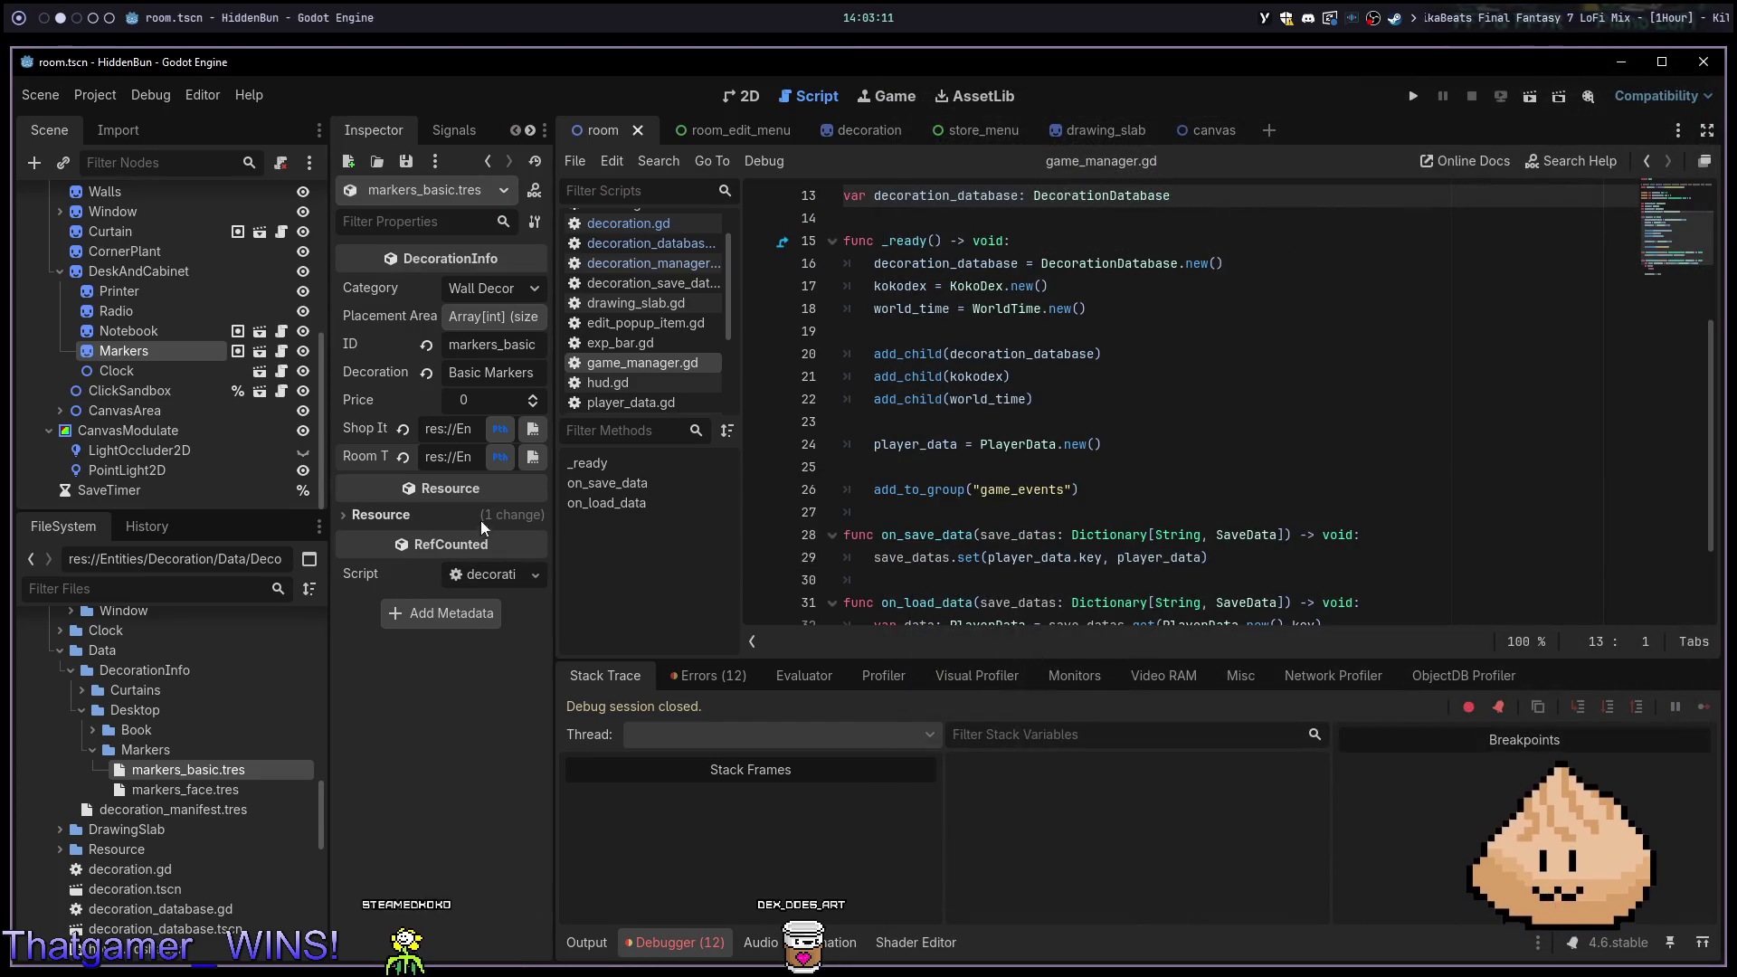
Set markers_basic's category to Desktop and save
left_click(501, 291)
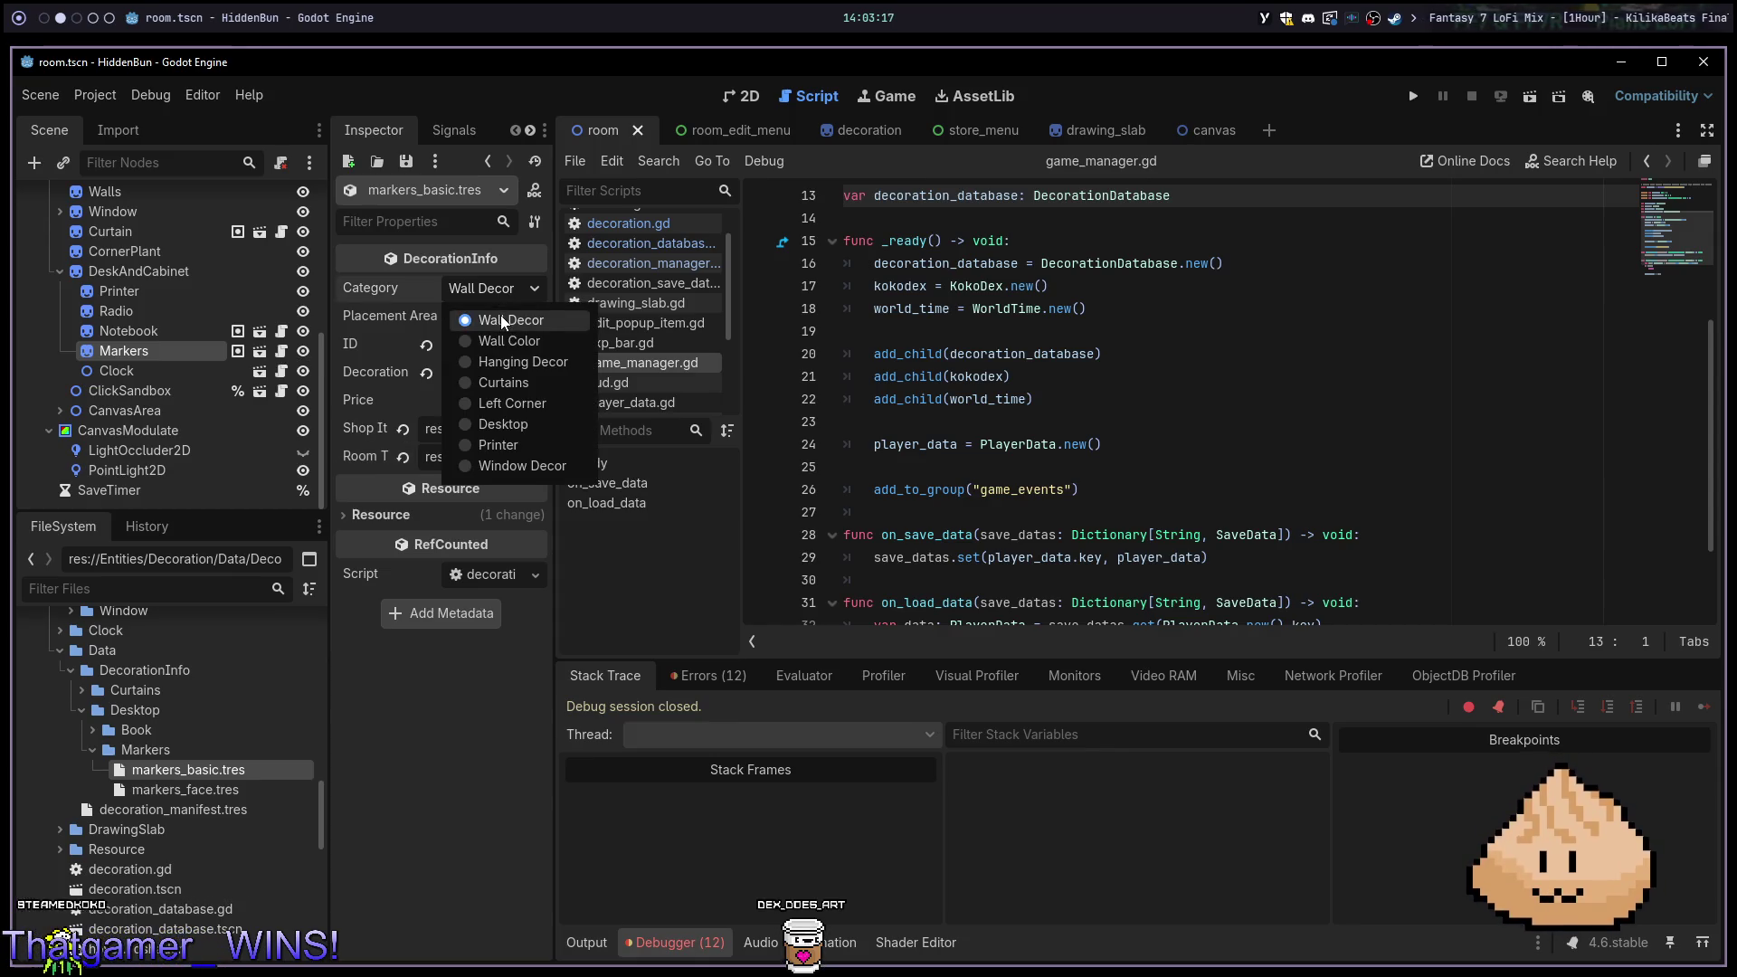
left_click(519, 433)
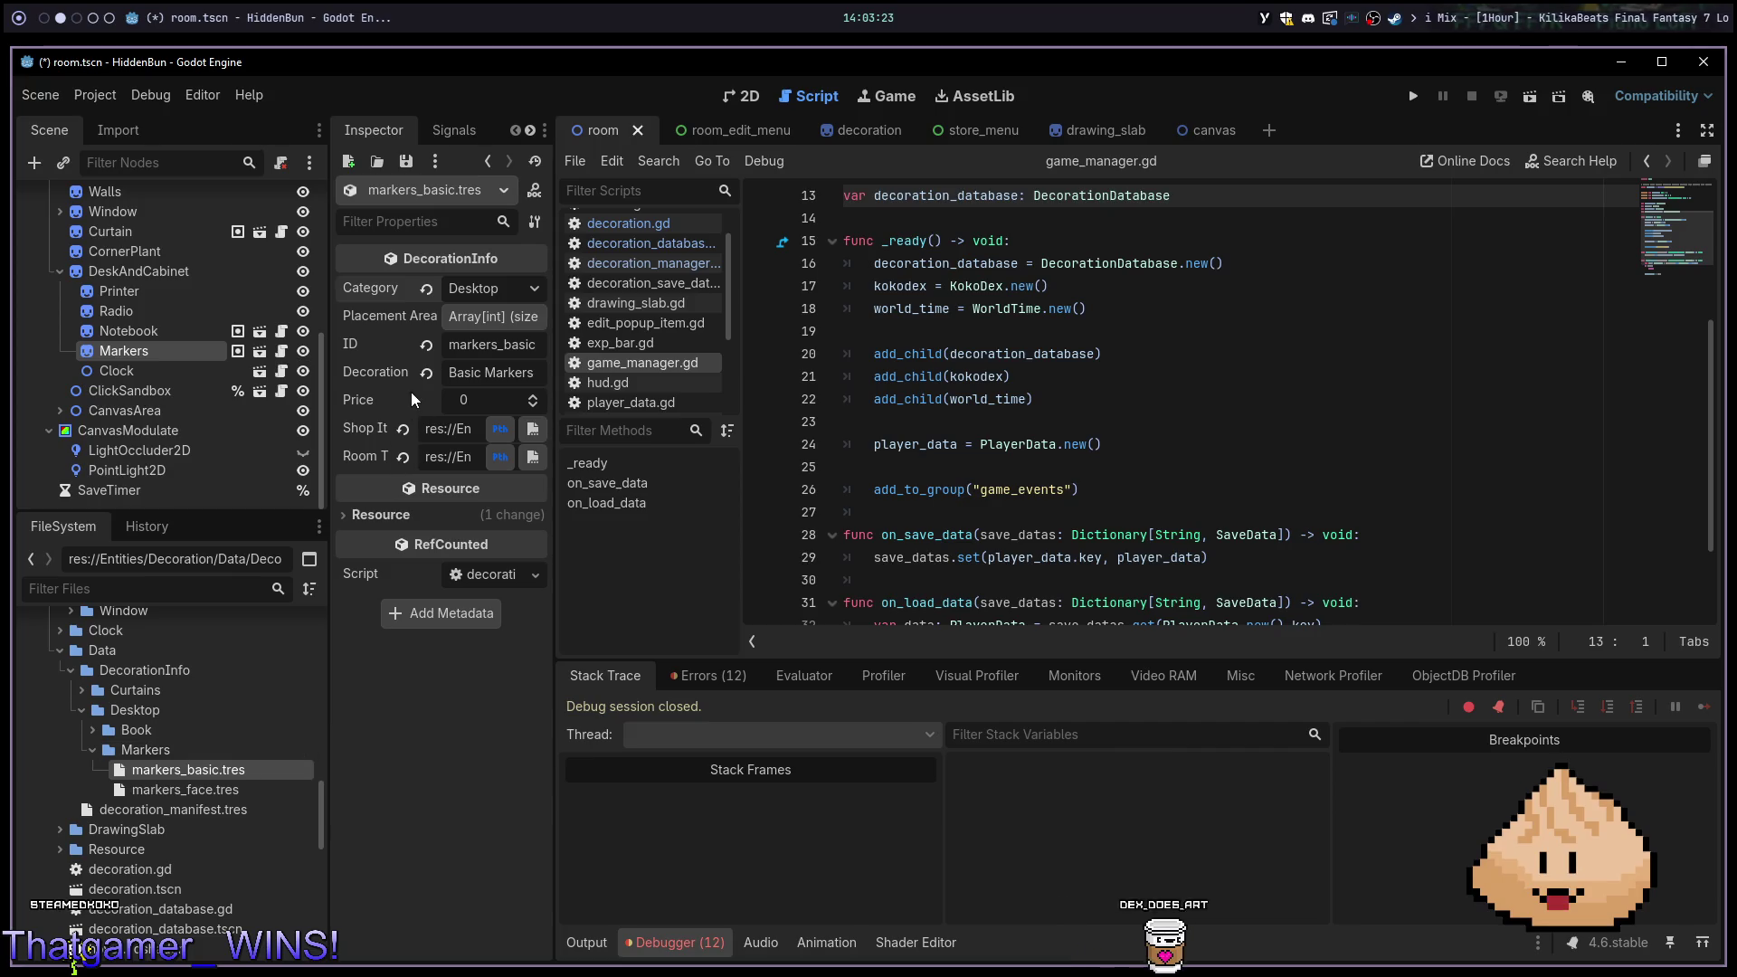
key("ctrl+s")
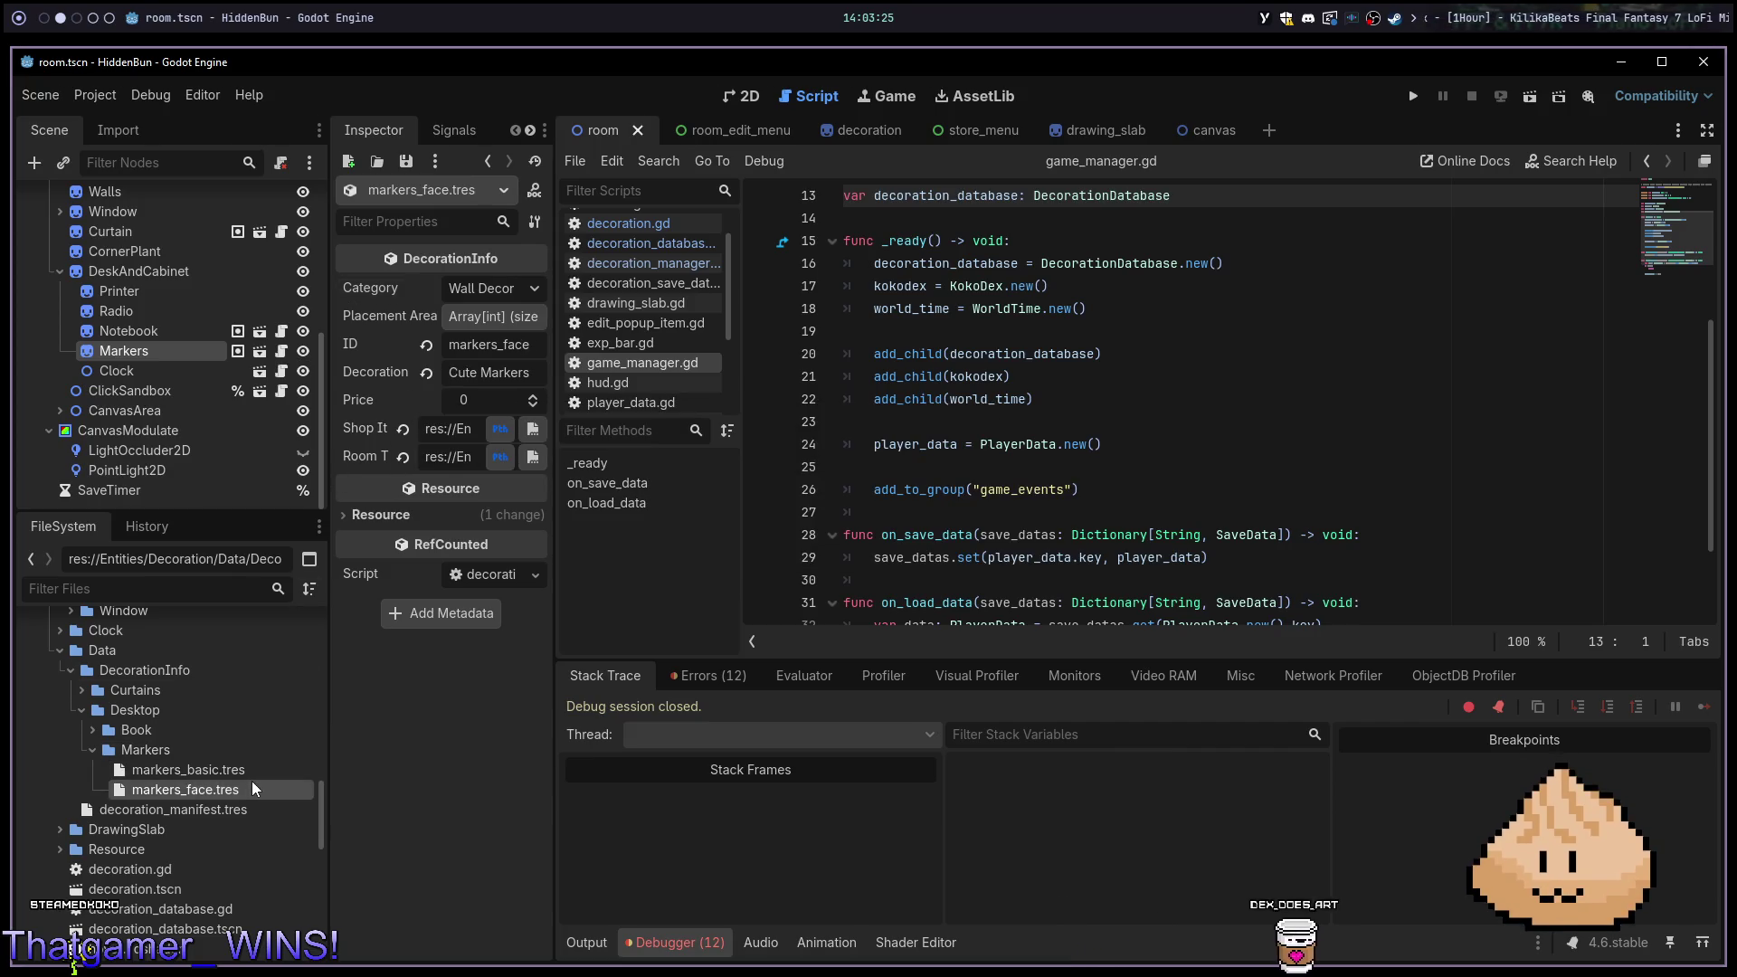
Give markers_face the Desktop category and one Markers placement area, then save
left_click(252, 780)
left_click(517, 287)
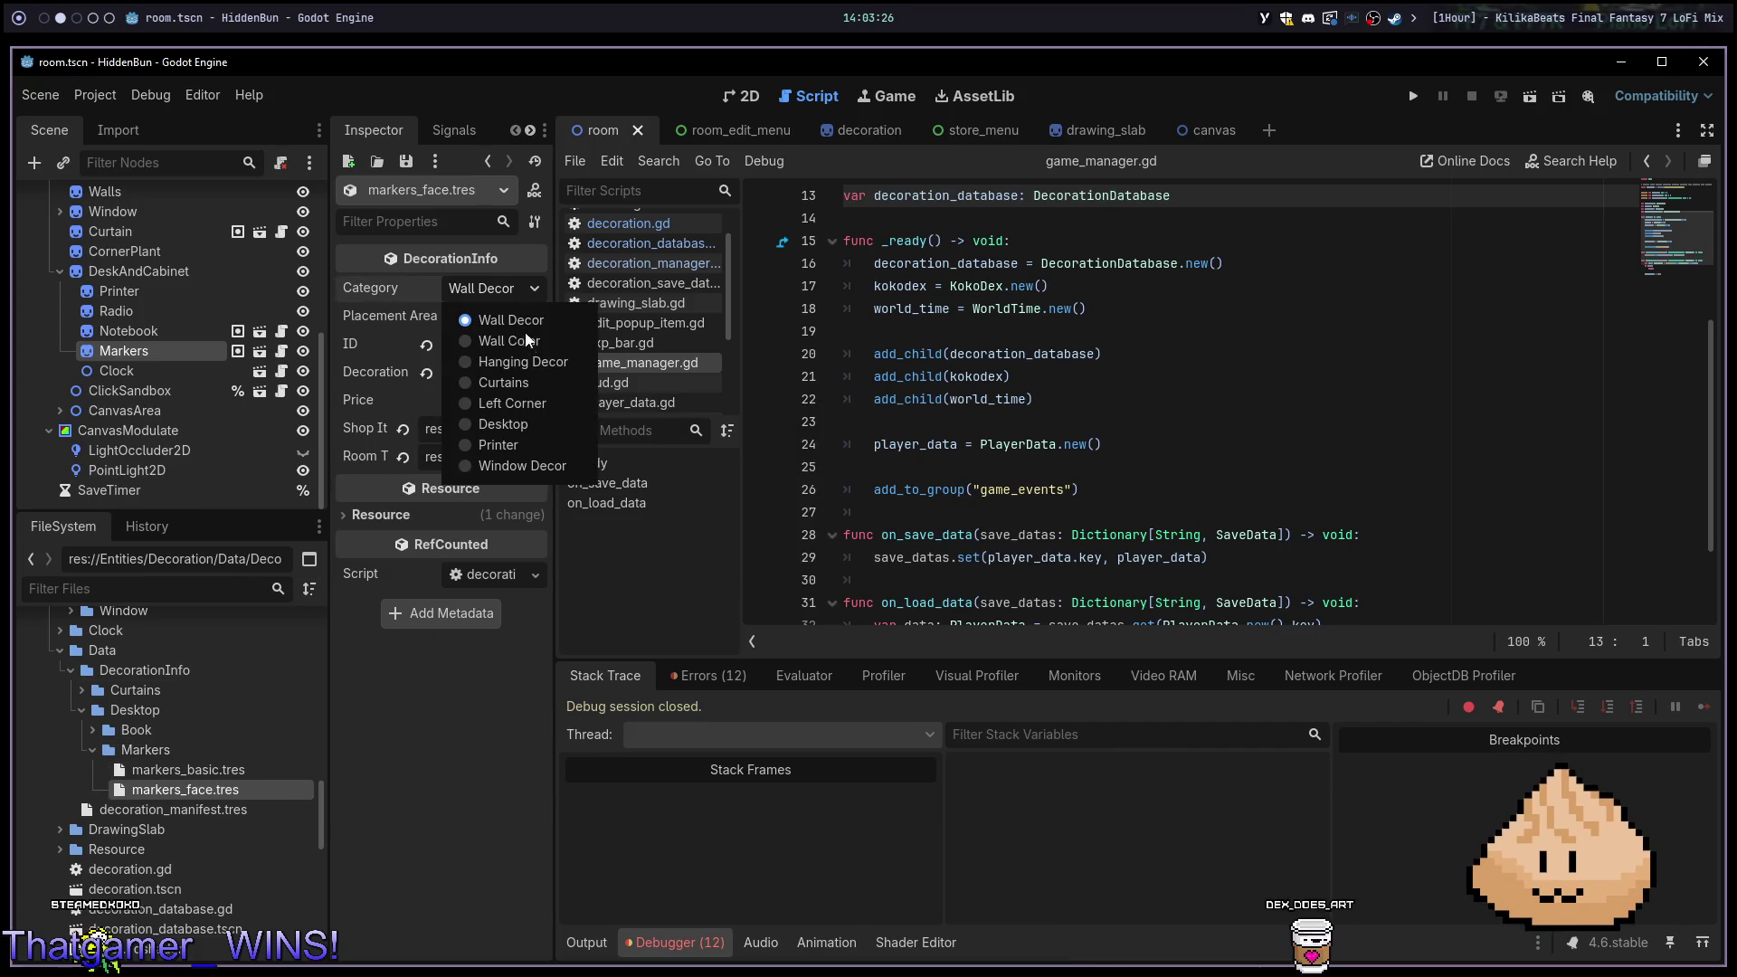
left_click(519, 432)
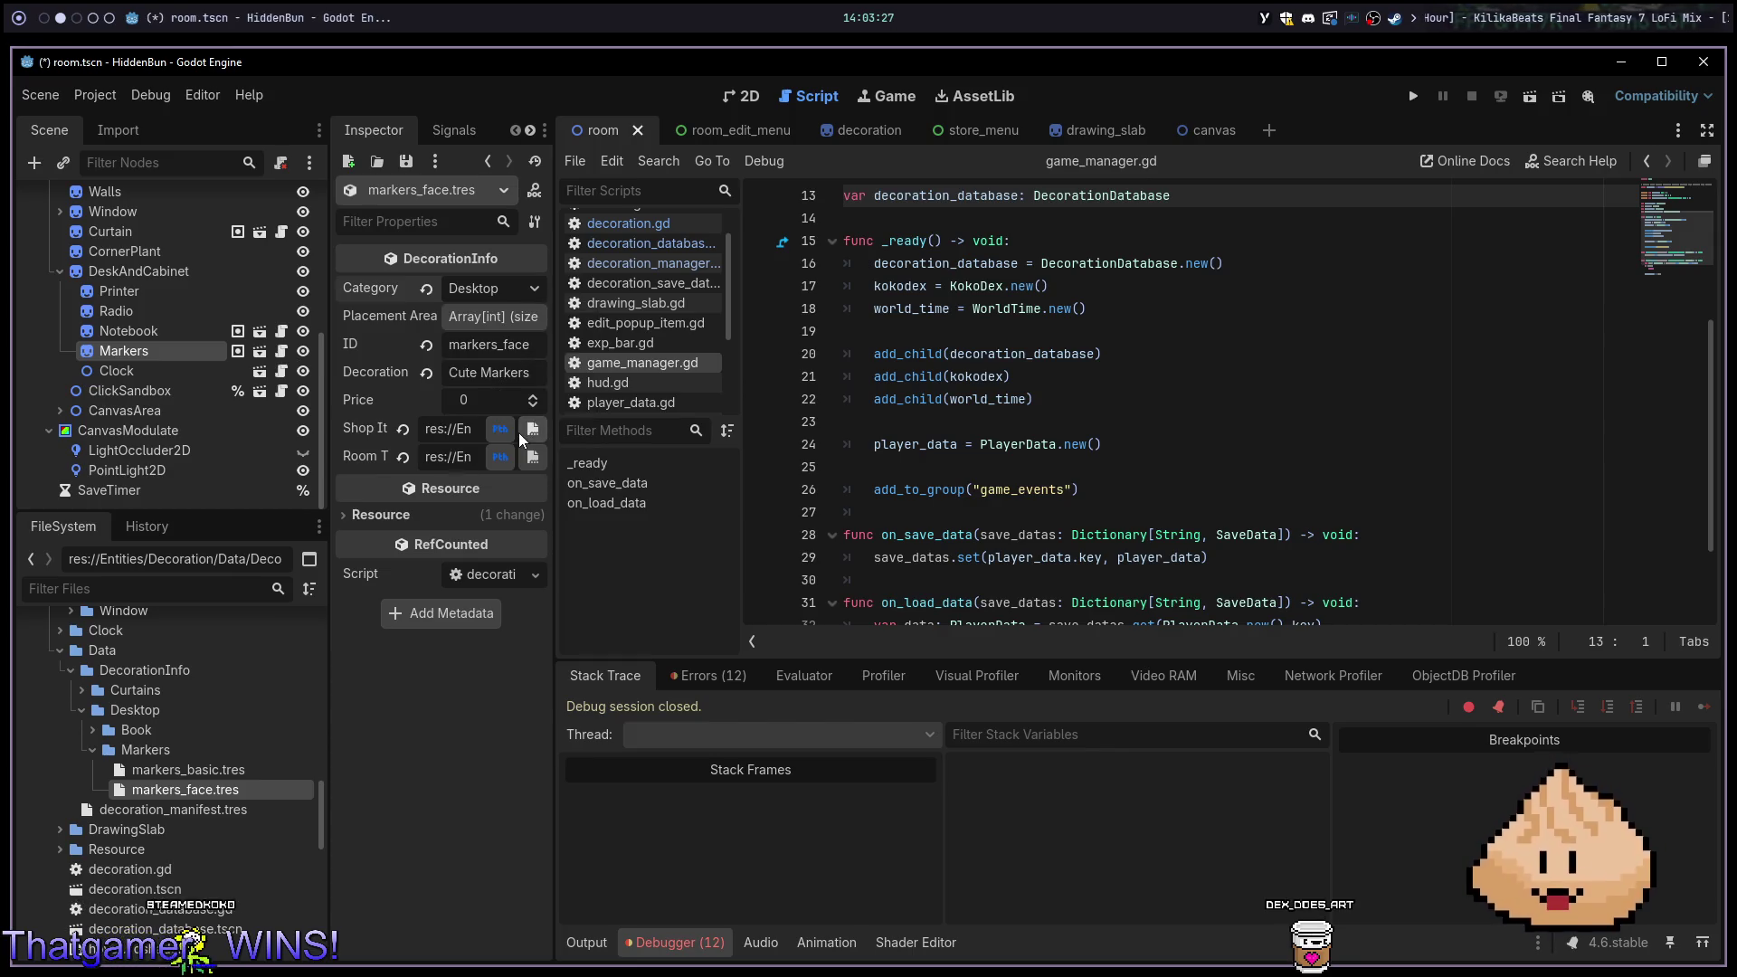
left_click(509, 313)
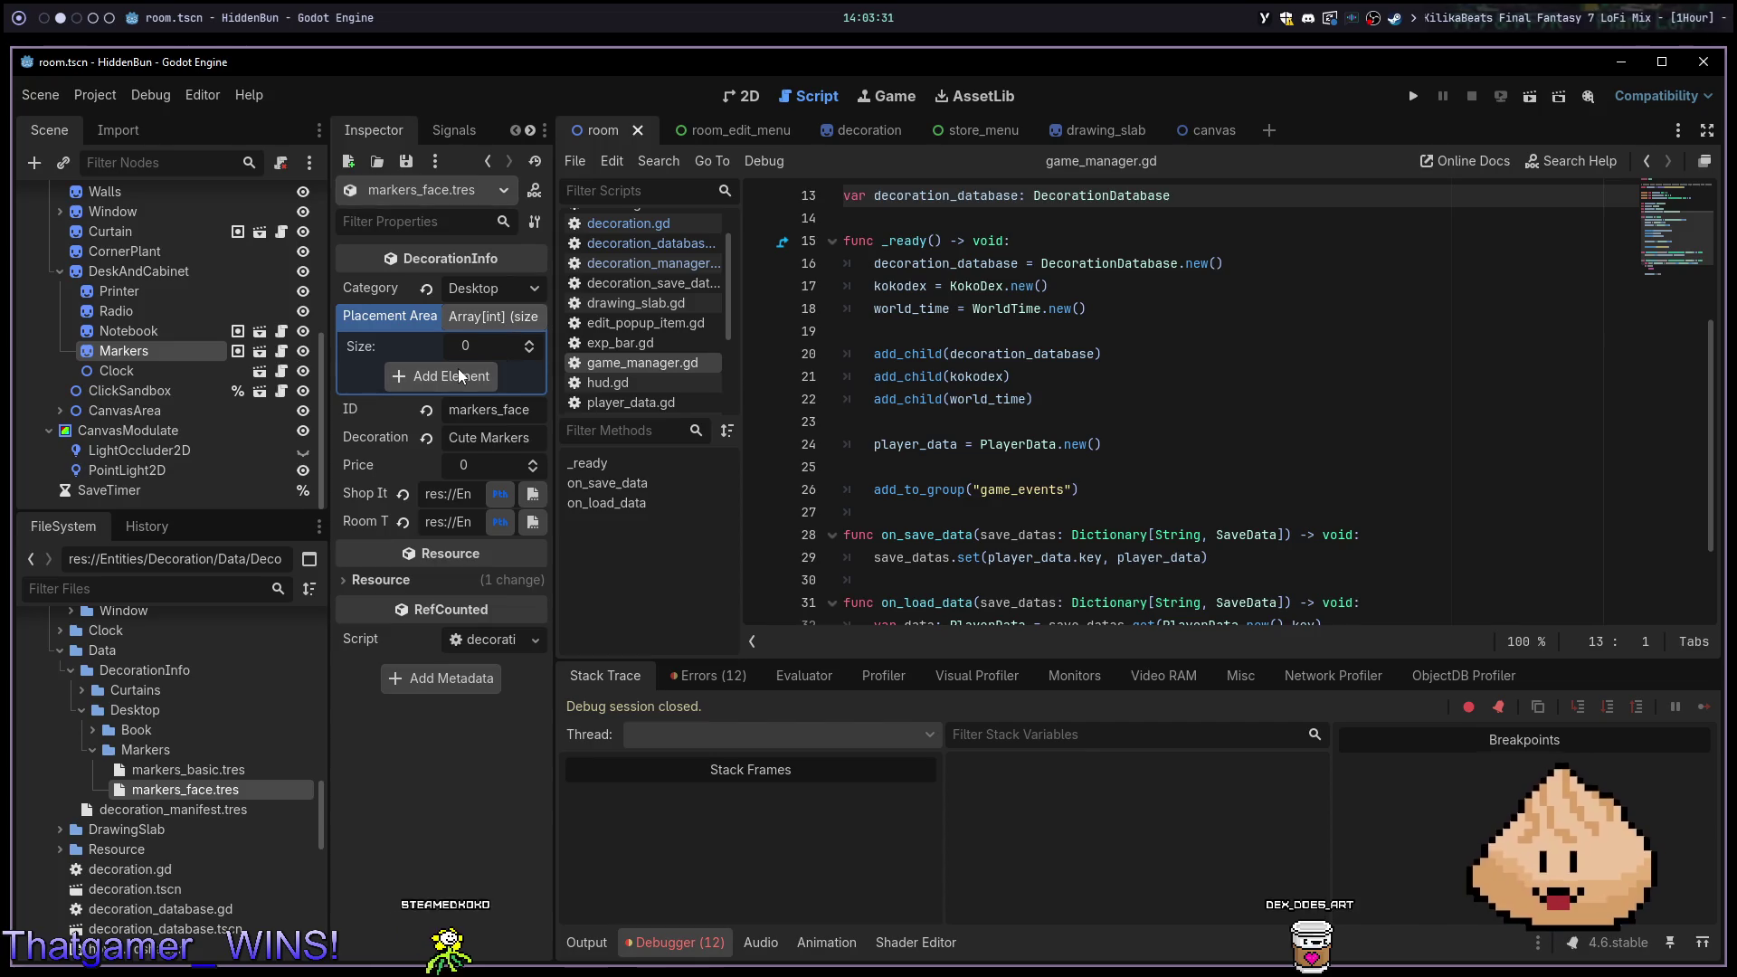
left_click(458, 377)
left_click(500, 374)
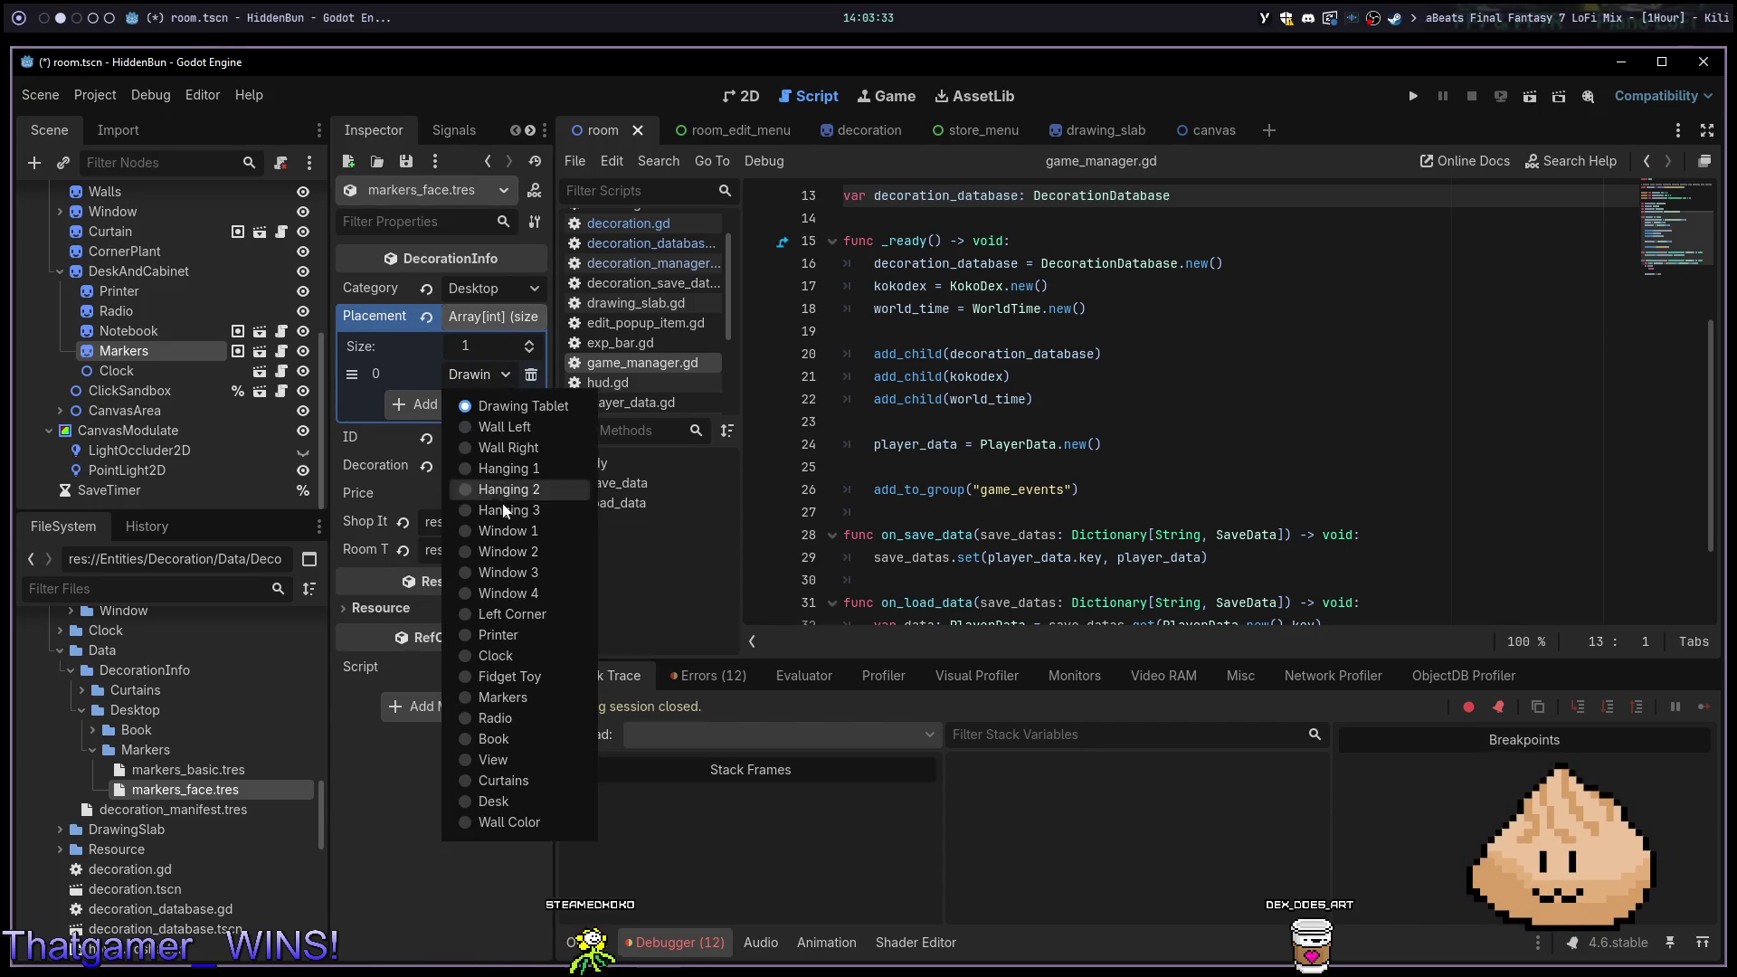
left_click(527, 702)
key("ctrl+s")
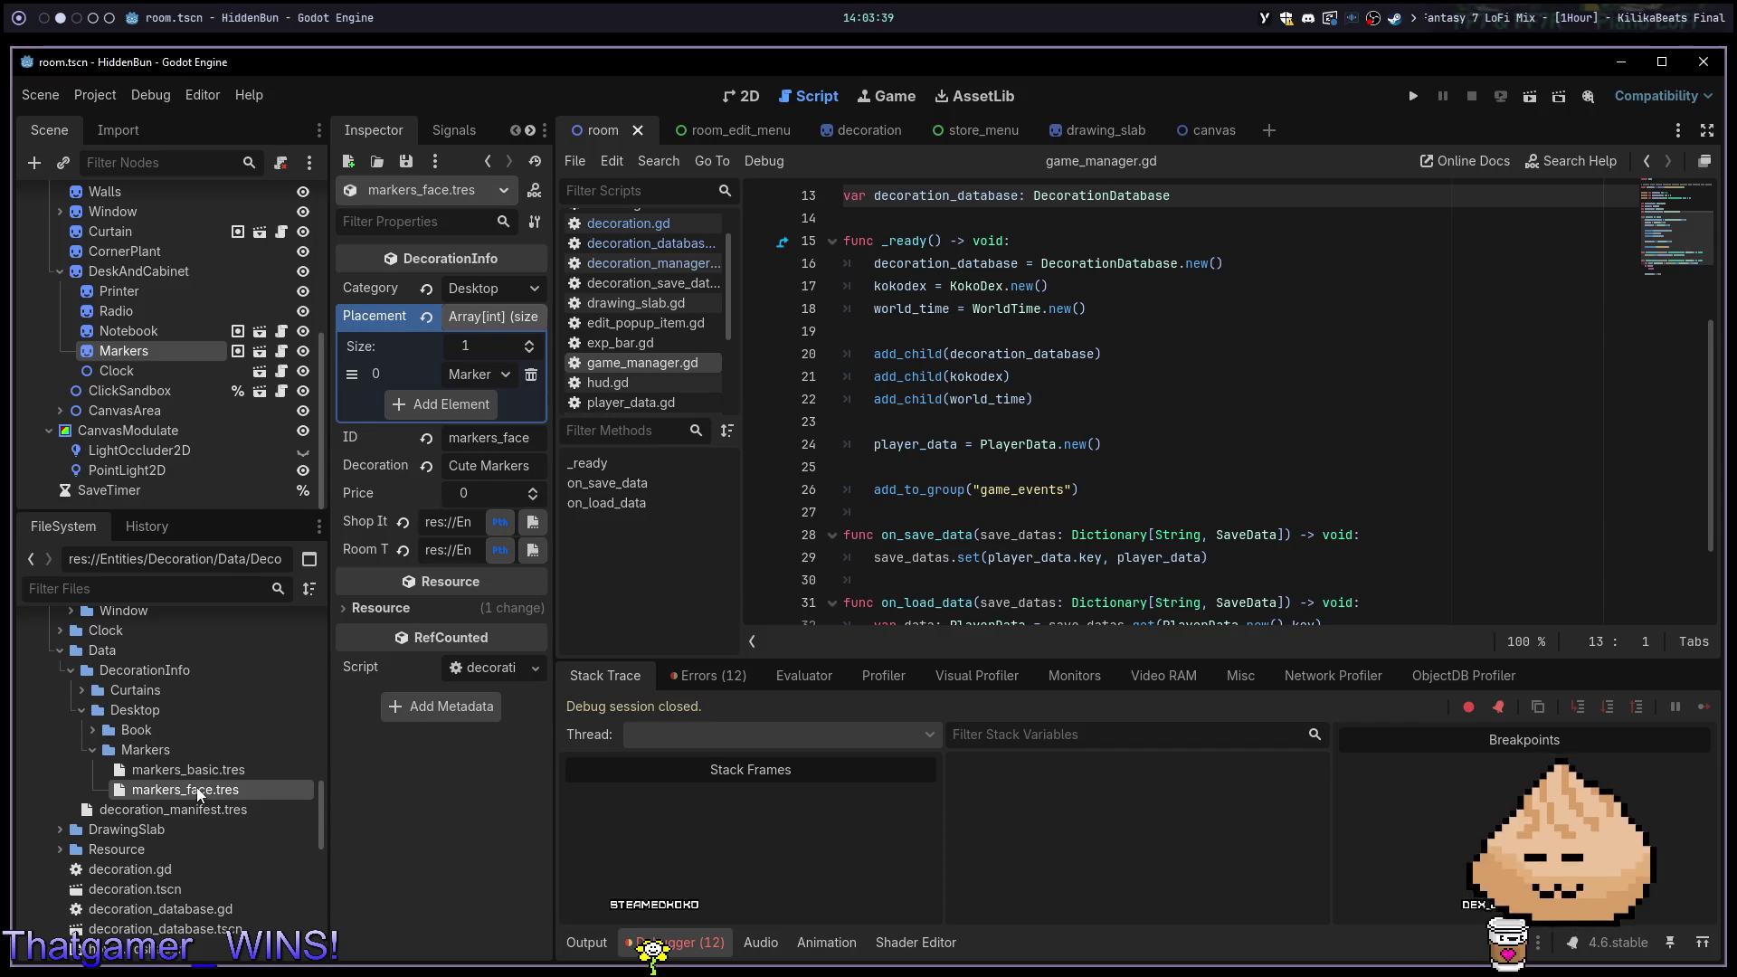
Add a single Markers placement area to markers_basic, save, and show the Errors list
left_click(208, 770)
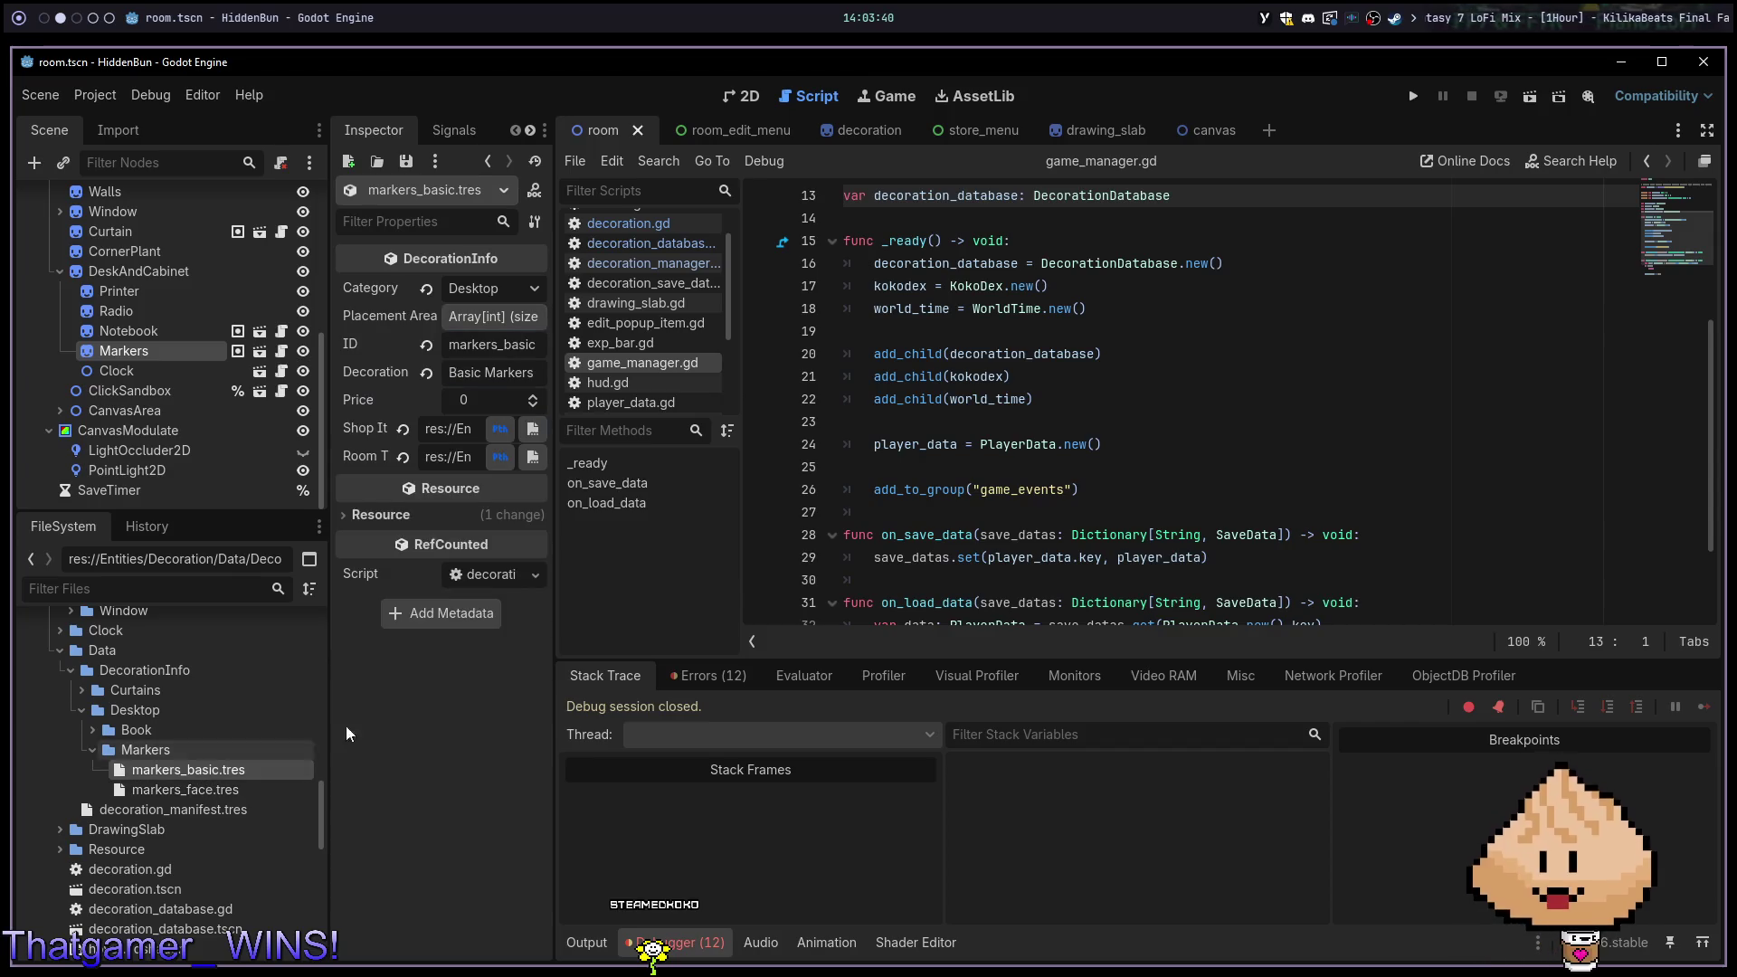
left_click(485, 317)
left_click(456, 374)
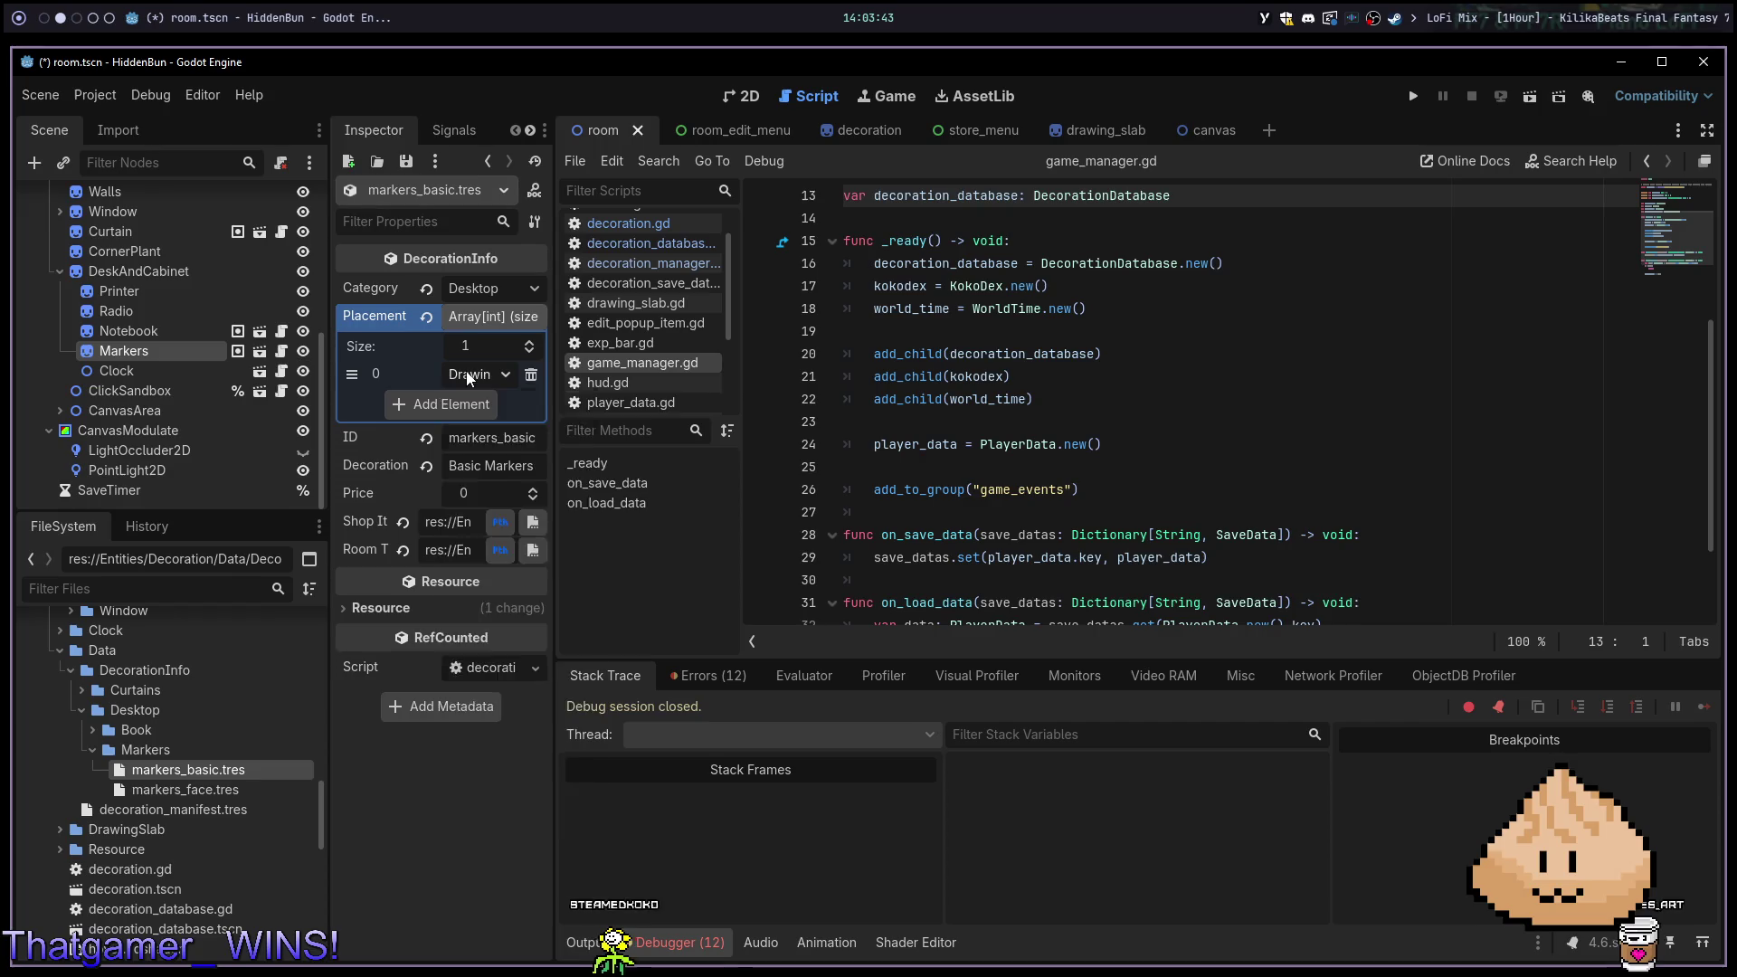
left_click(471, 374)
left_click(532, 698)
key("ctrl+s")
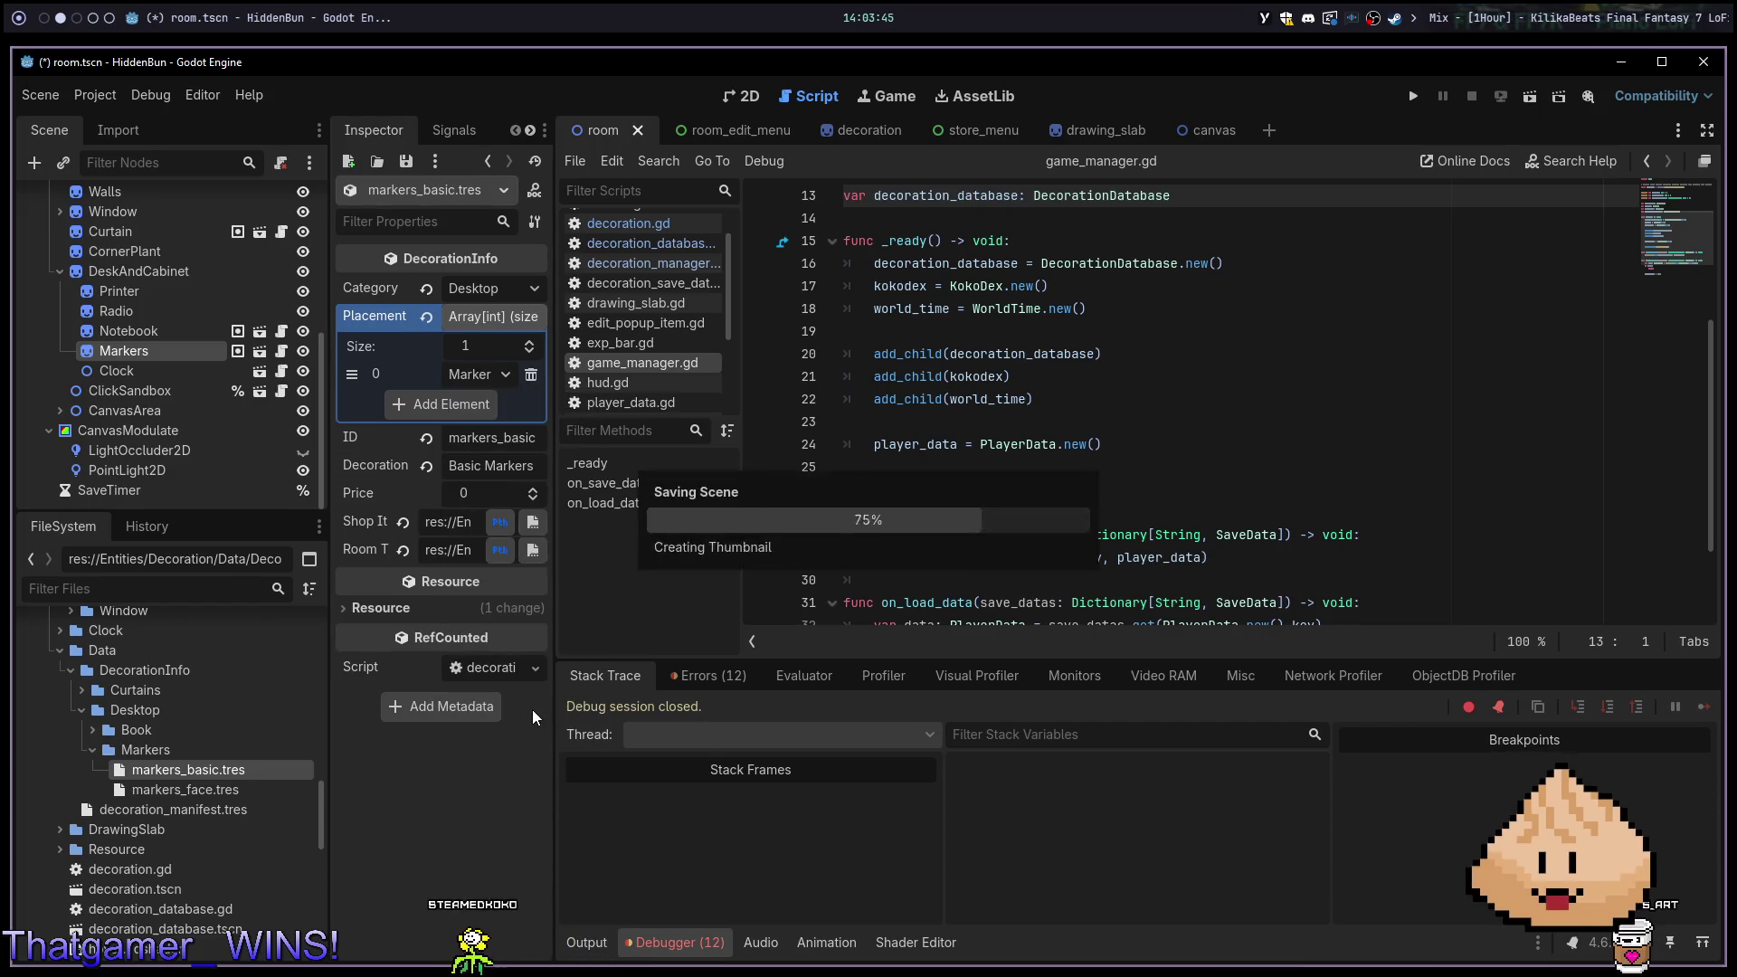
left_click(722, 672)
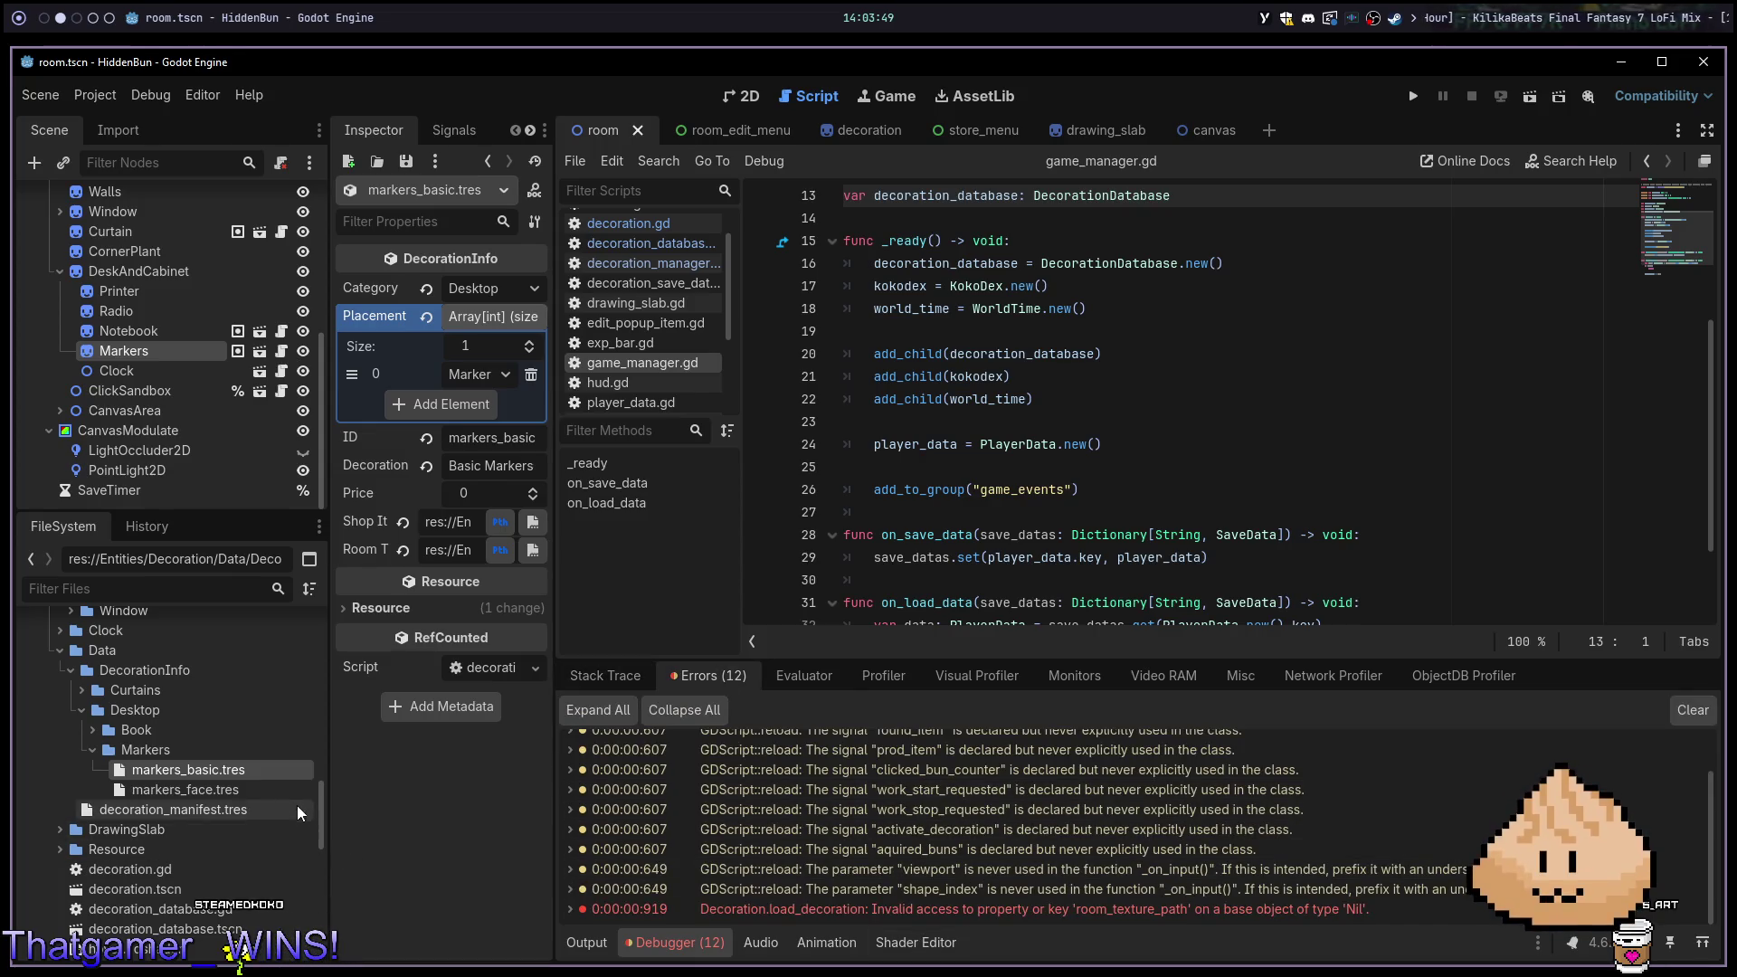
Add markers_face and markers_basic to decoration_manifest's All Decorations, save, and run the game with F5
left_click(179, 812)
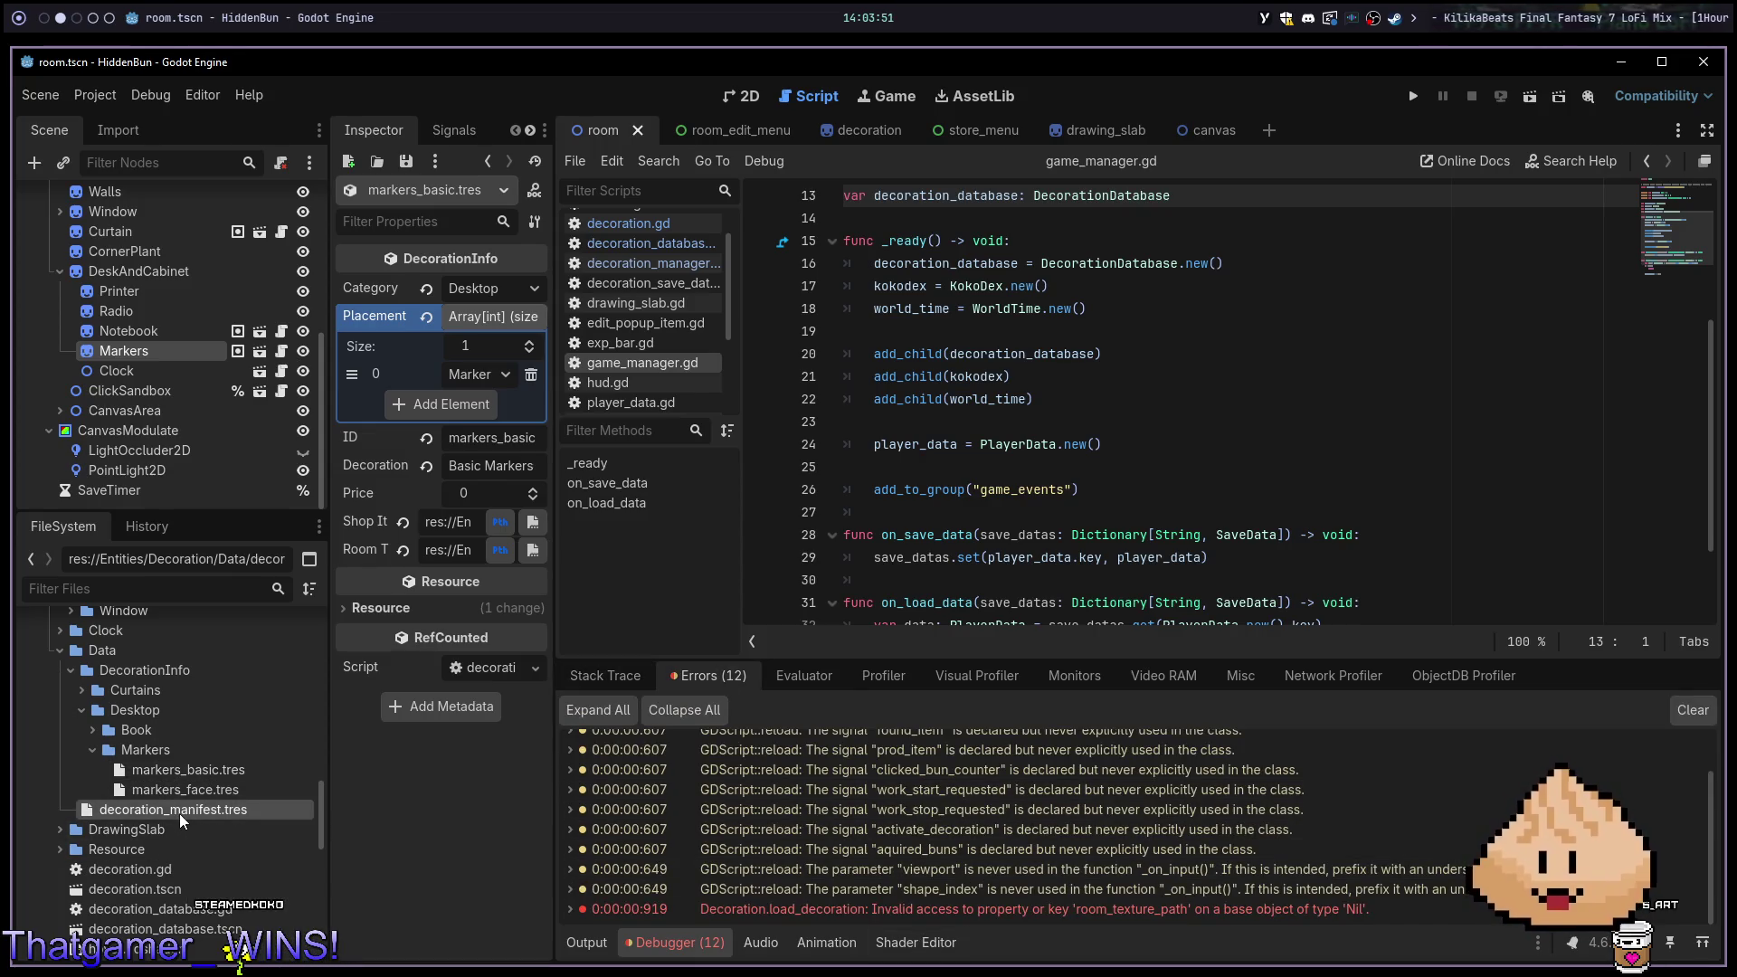
left_click(166, 790)
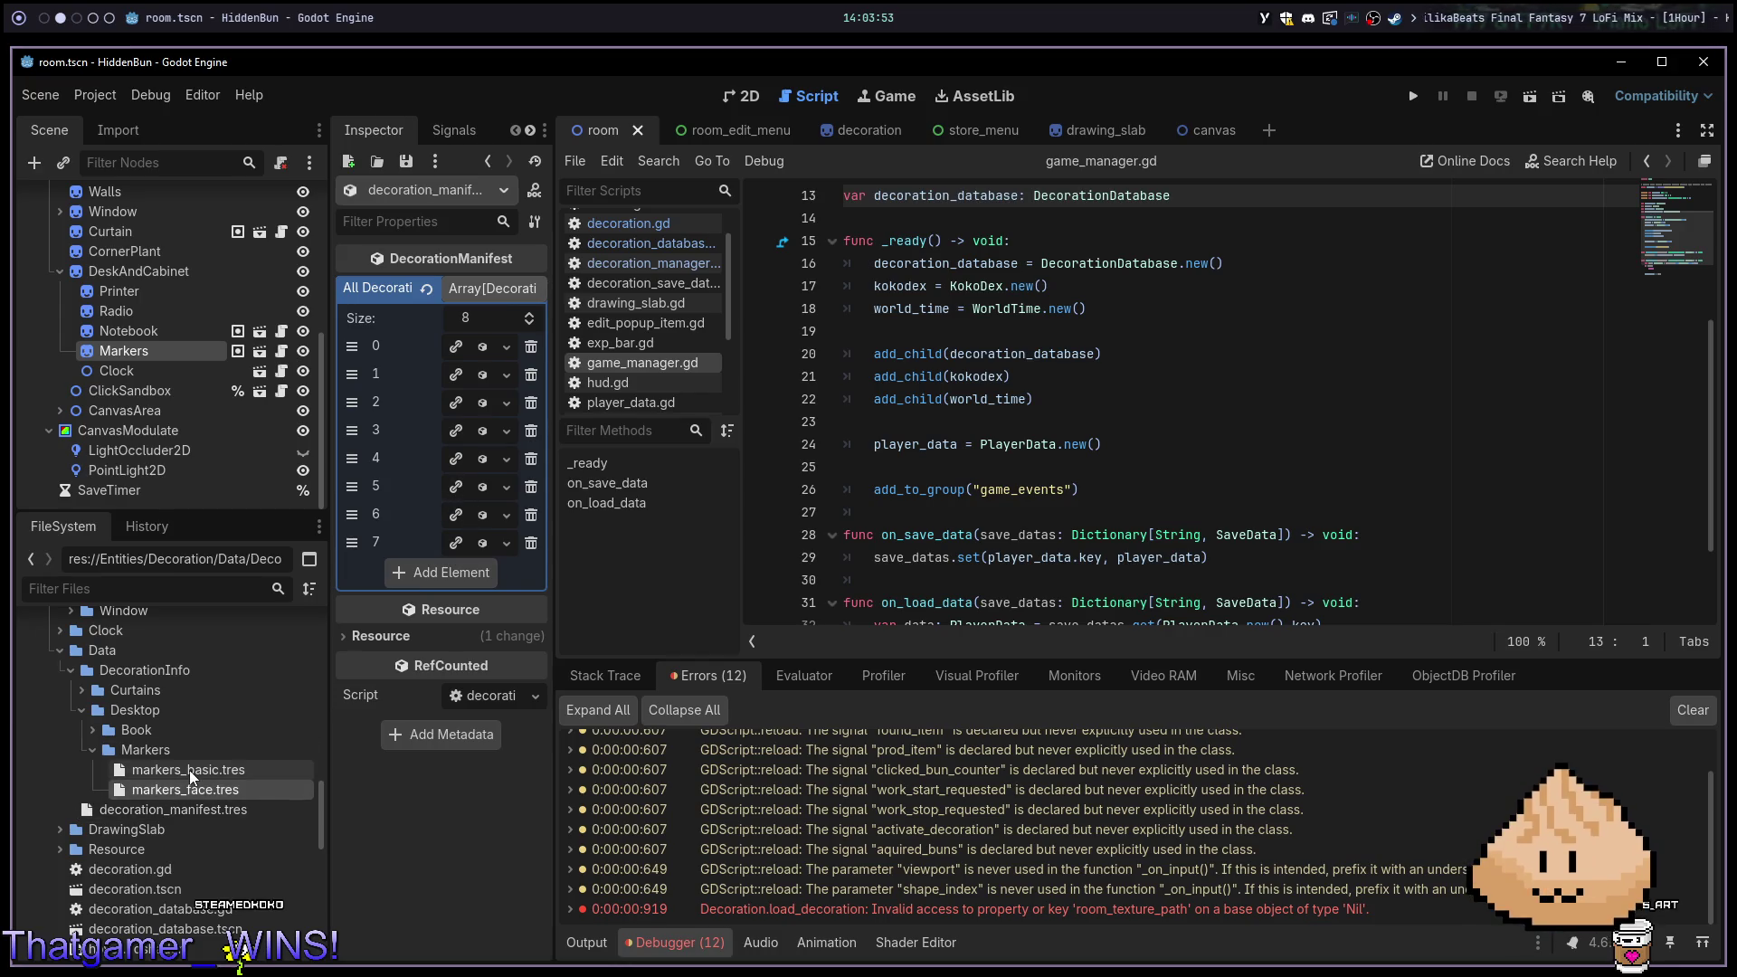
left_click(188, 769, "shift")
mouse_move(193, 769)
left_mouse_down()
mouse_move(398, 615)
mouse_move(429, 568)
left_mouse_up()
key("ctrl+s")
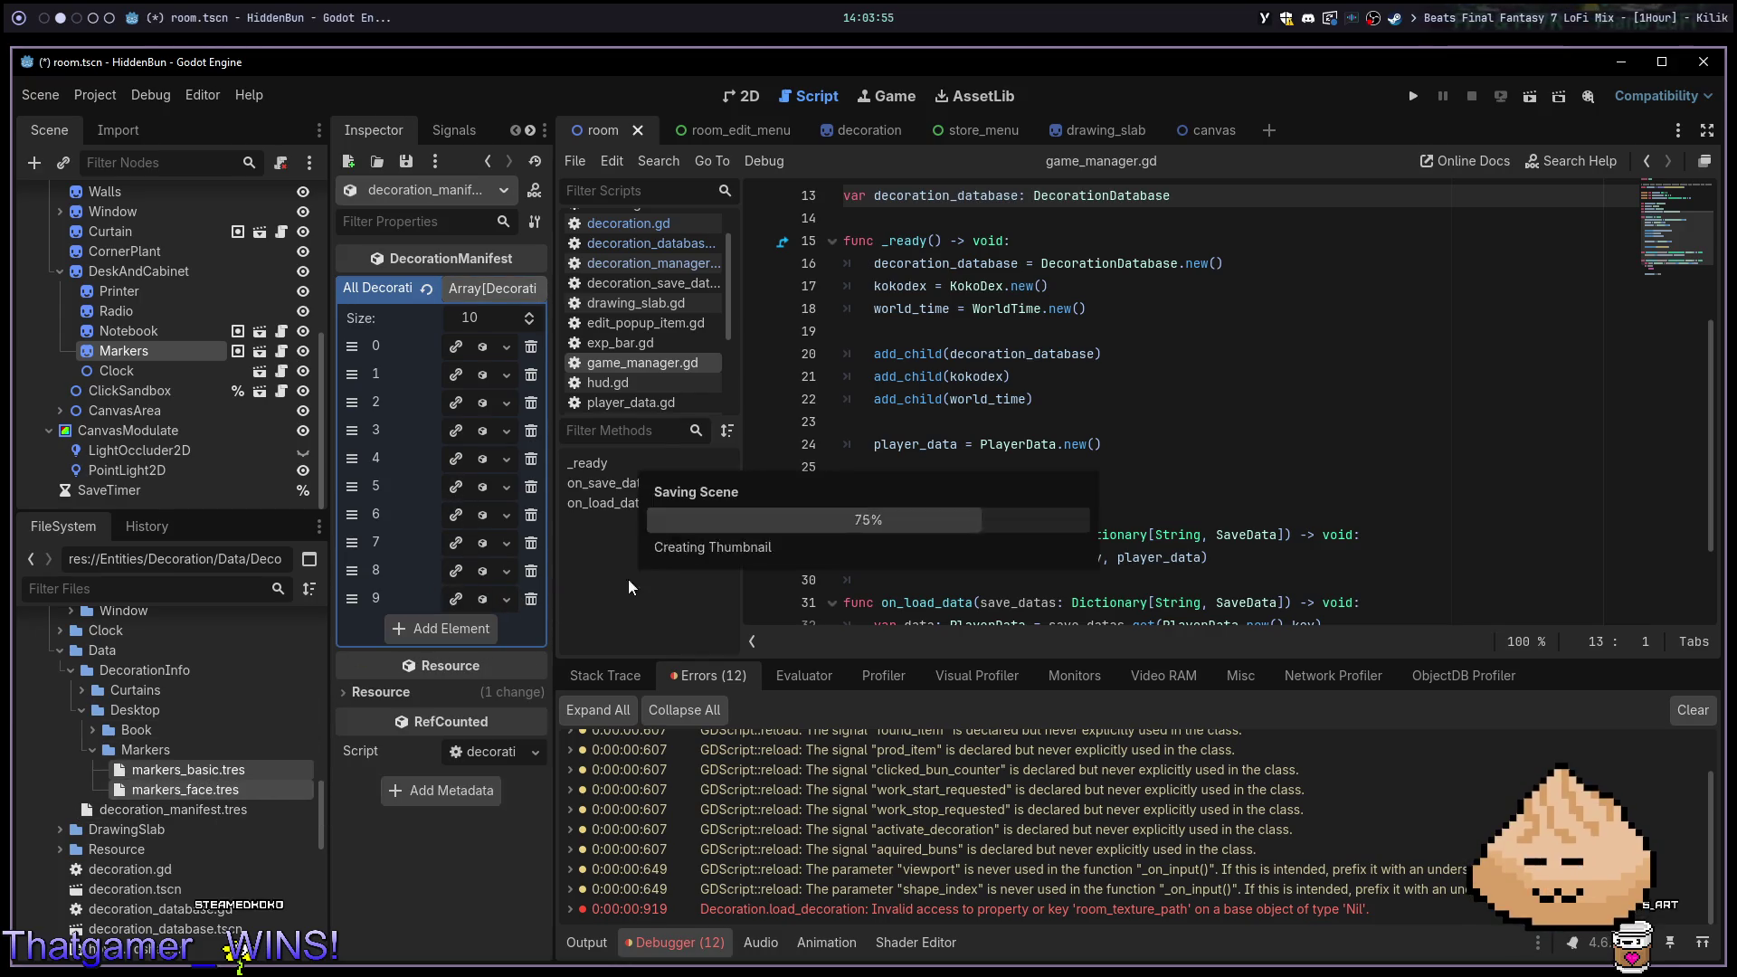
left_click(740, 91)
key("F5")
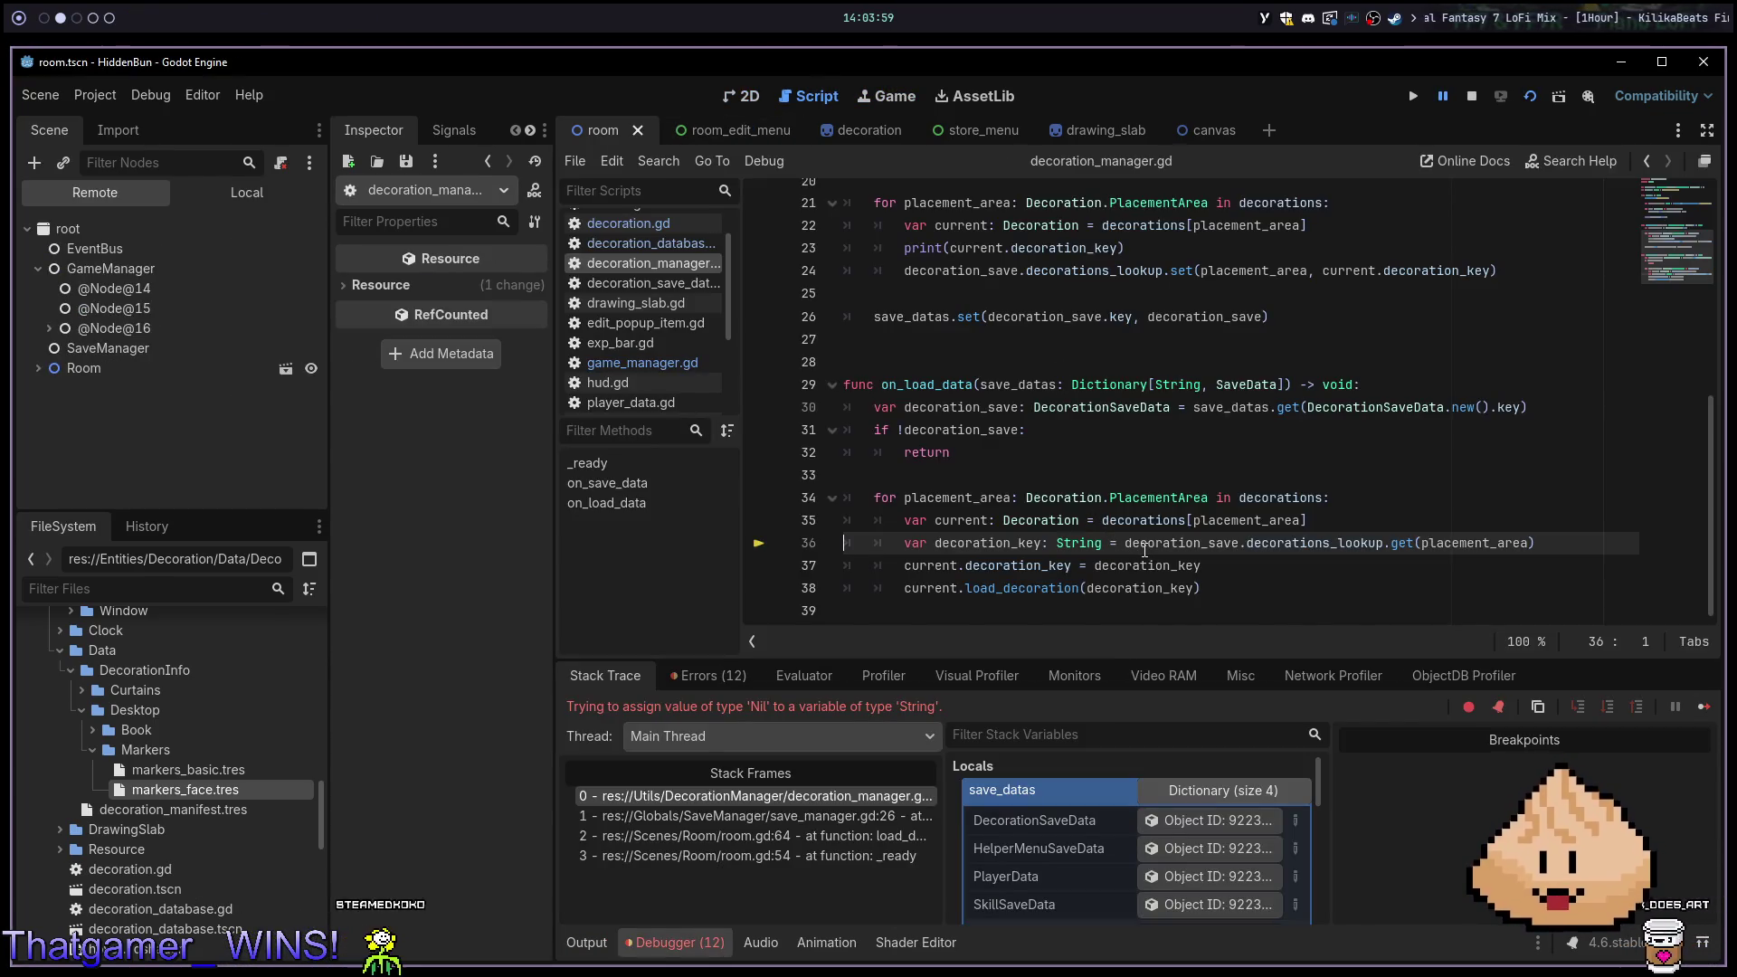
Check line 36's variables, Locals and the remote Markers node, then stop the game with F8
mouse_move(1289, 550)
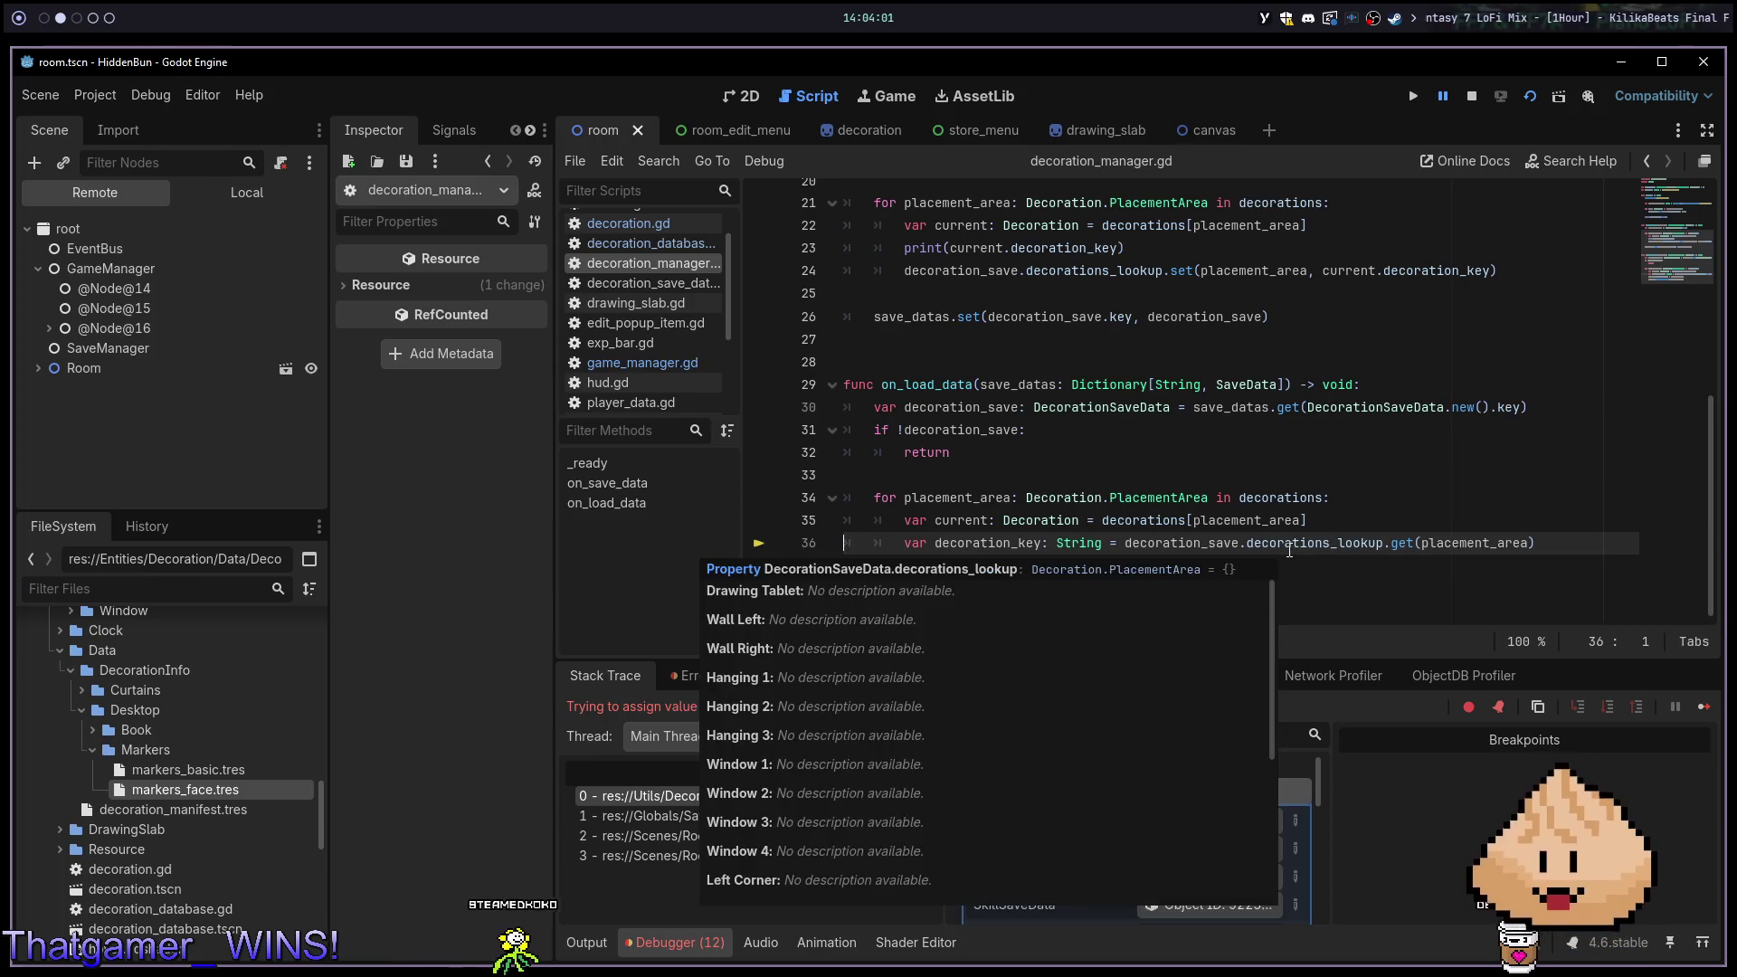
key("Up")
key("Up")
key("Up")
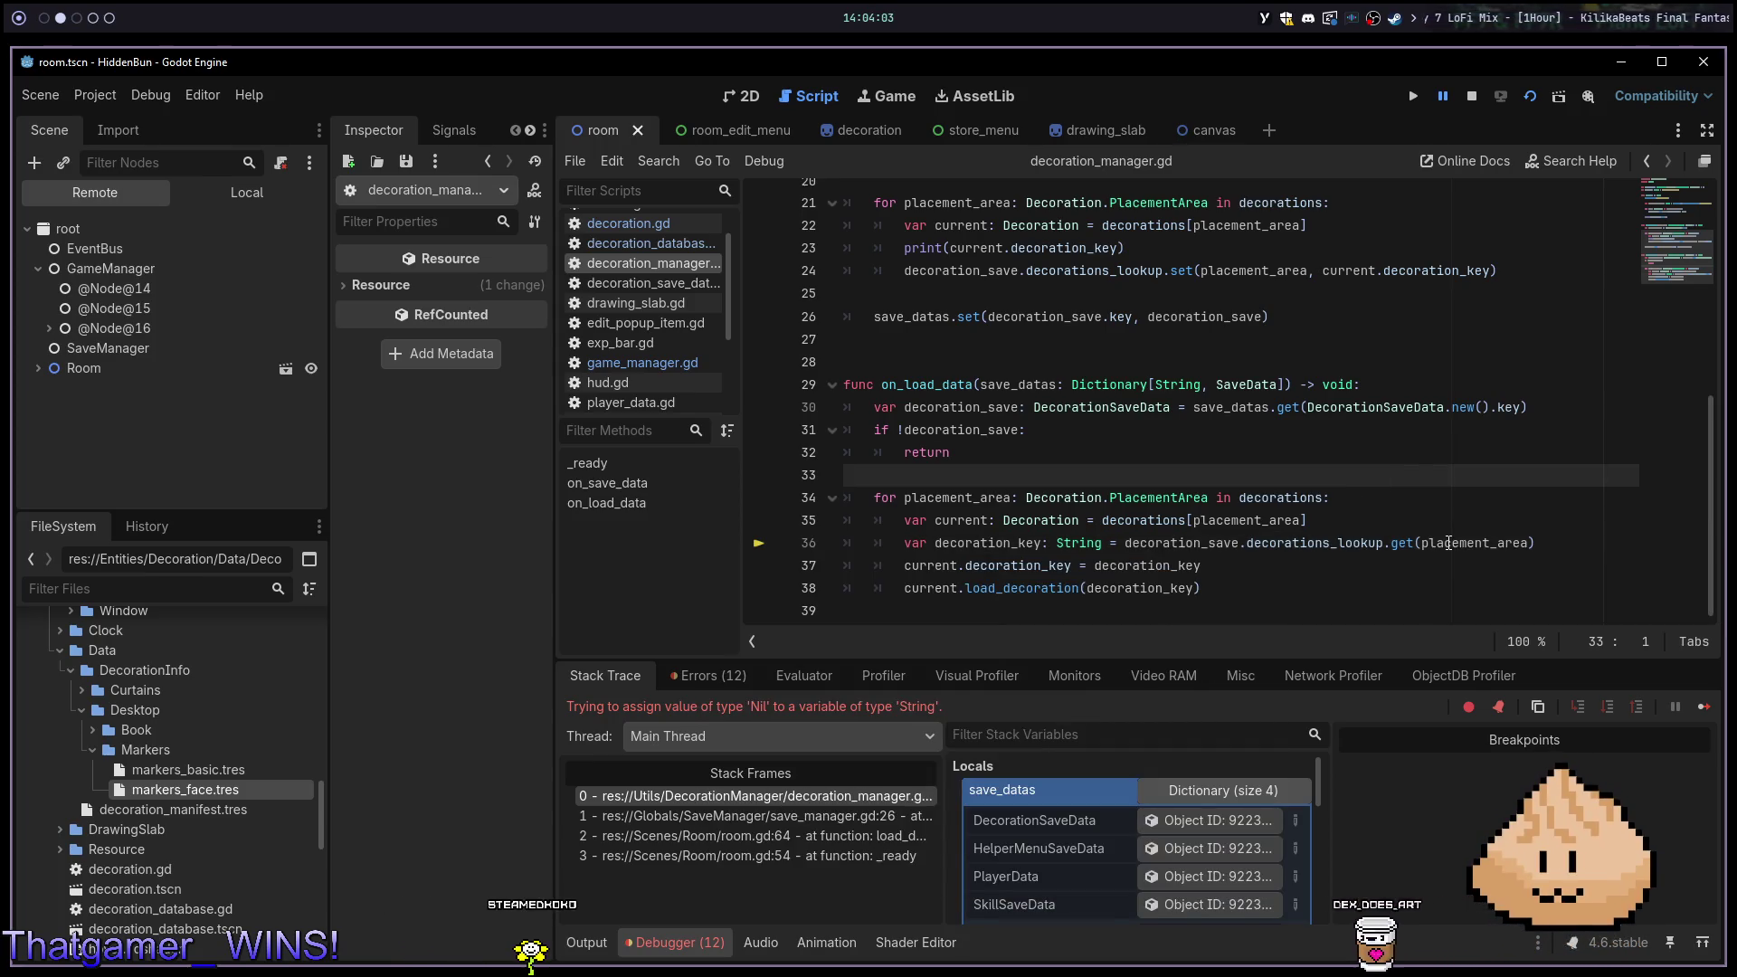
mouse_move(1449, 542)
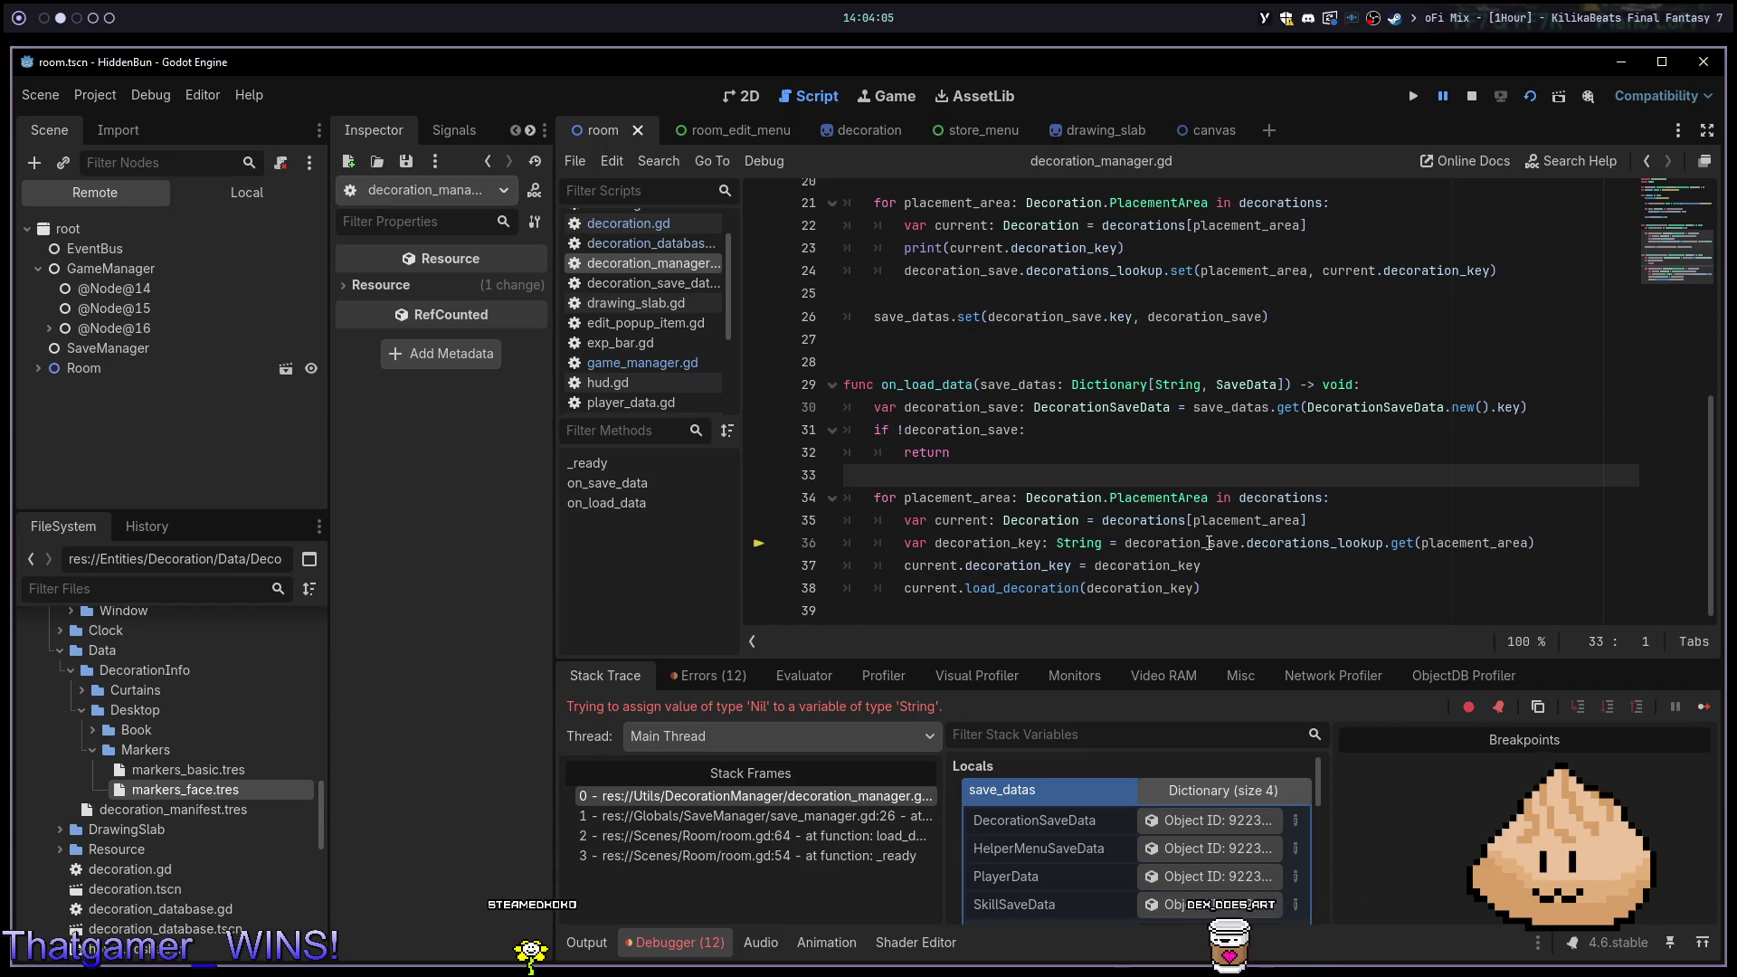
mouse_move(1210, 543)
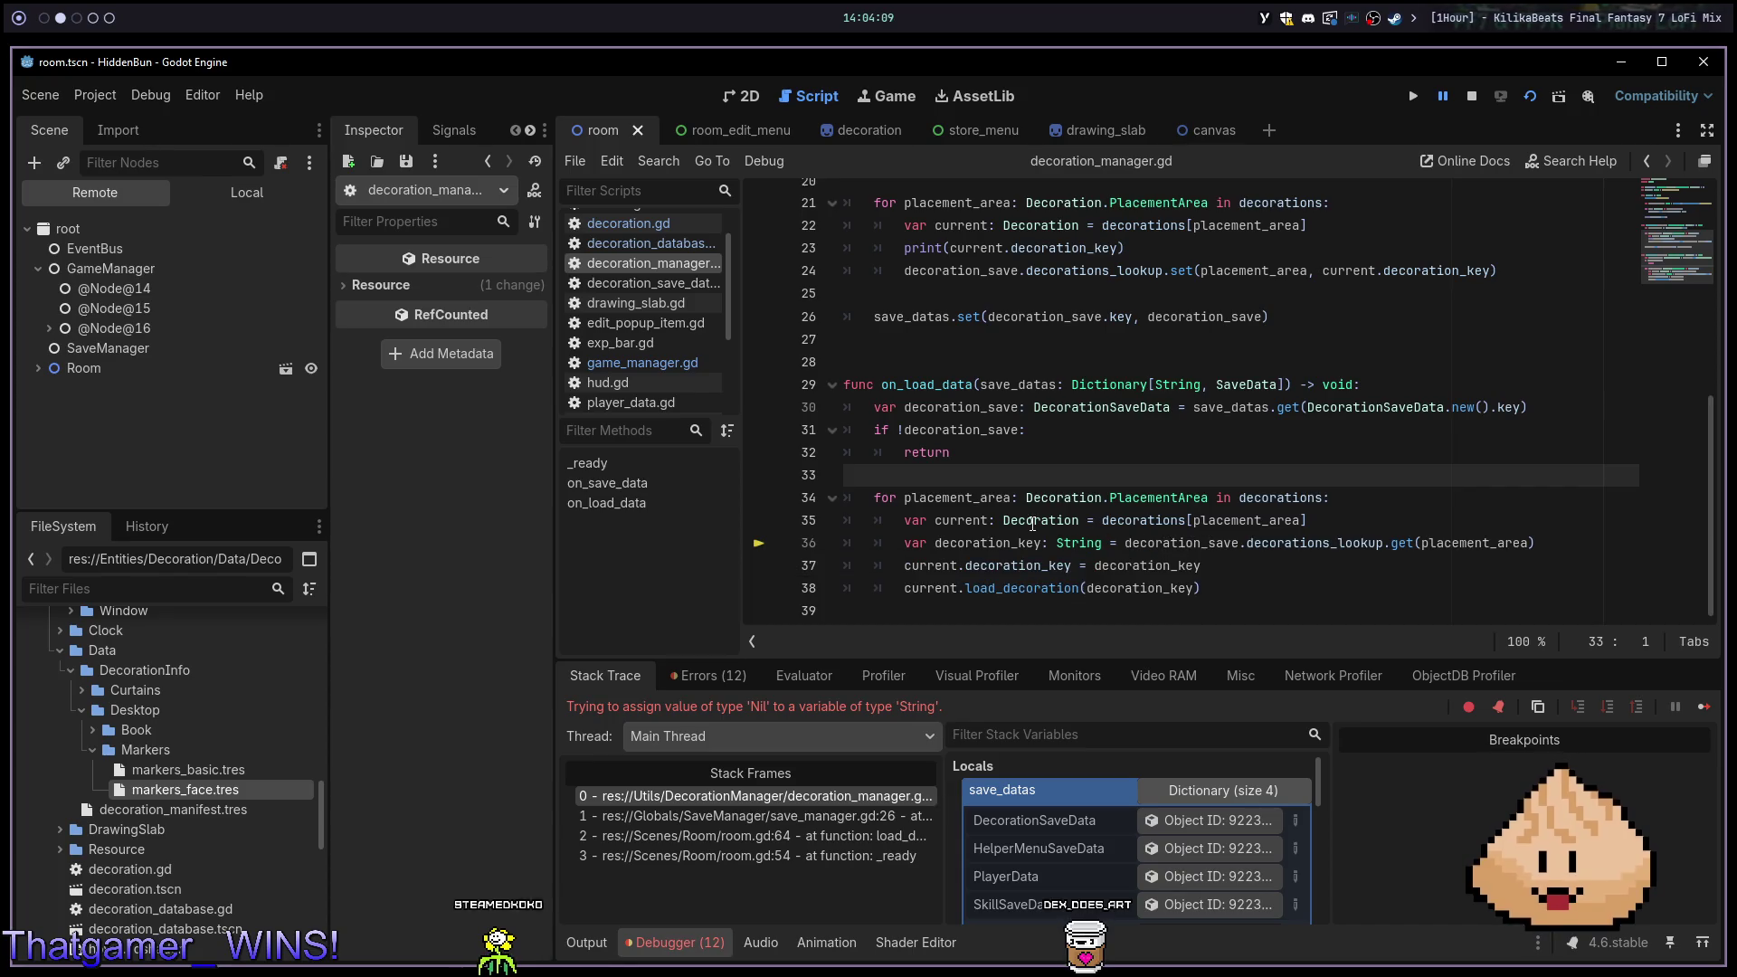
mouse_move(974, 517)
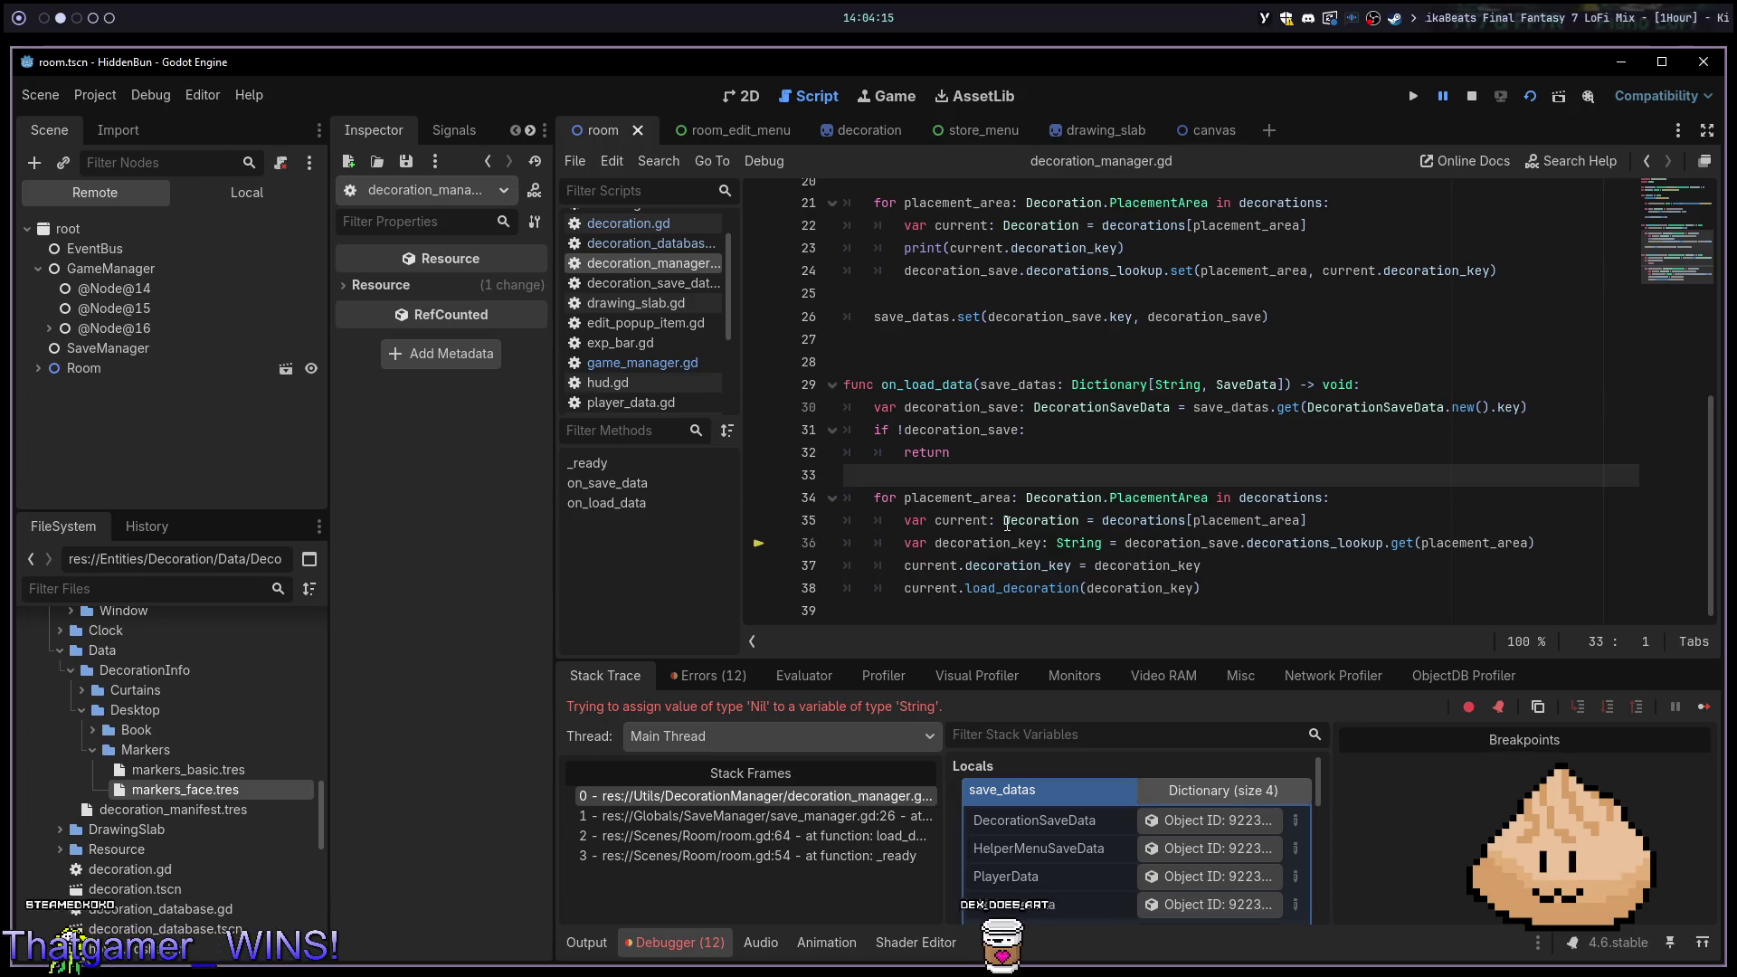
scroll(1052, 885, "down", 5)
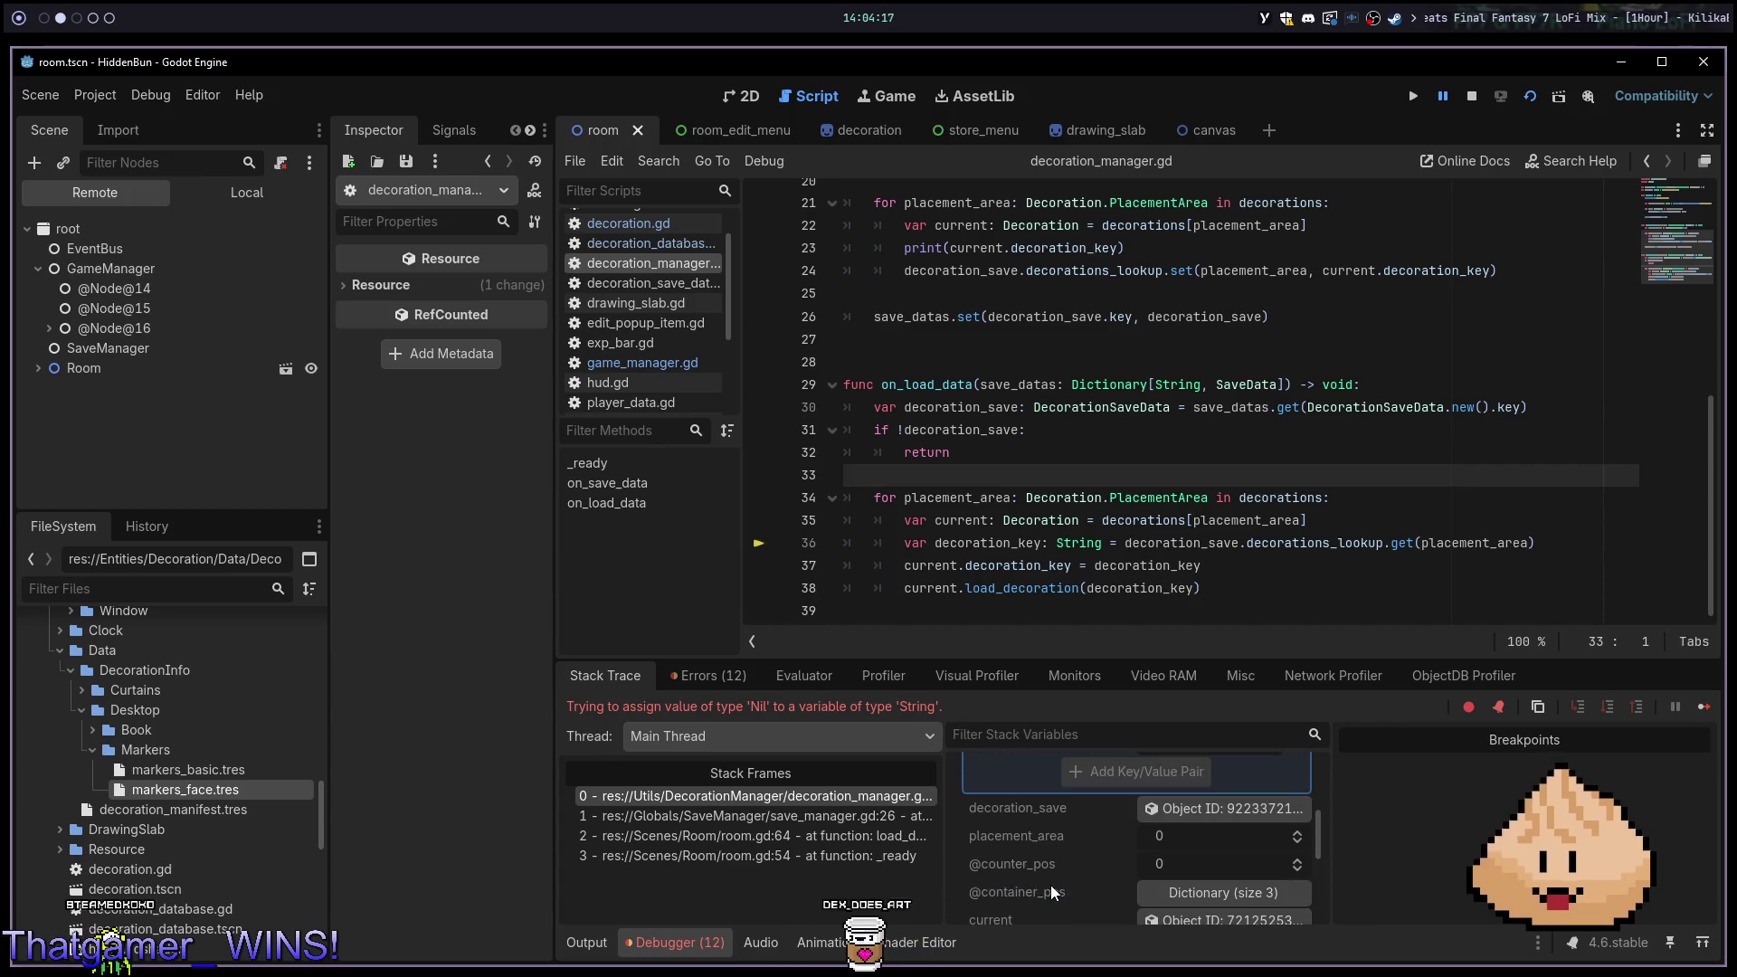
scroll(1045, 884, "down", 2)
left_click(1218, 807)
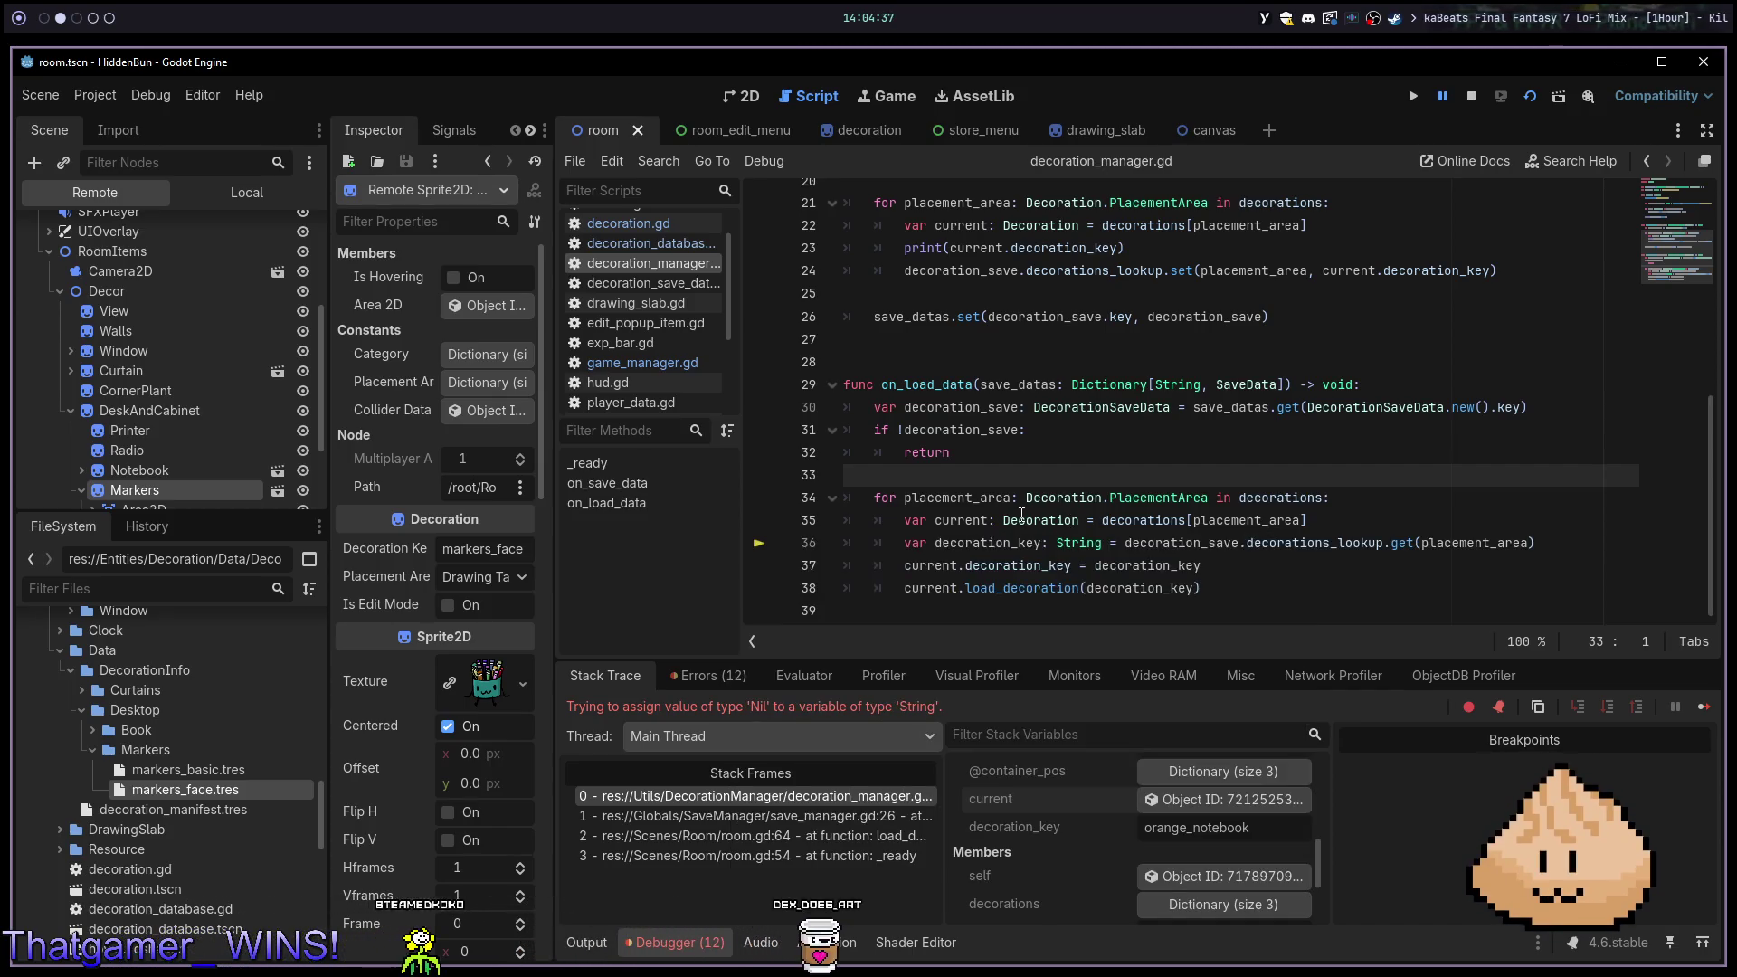
key("F8")
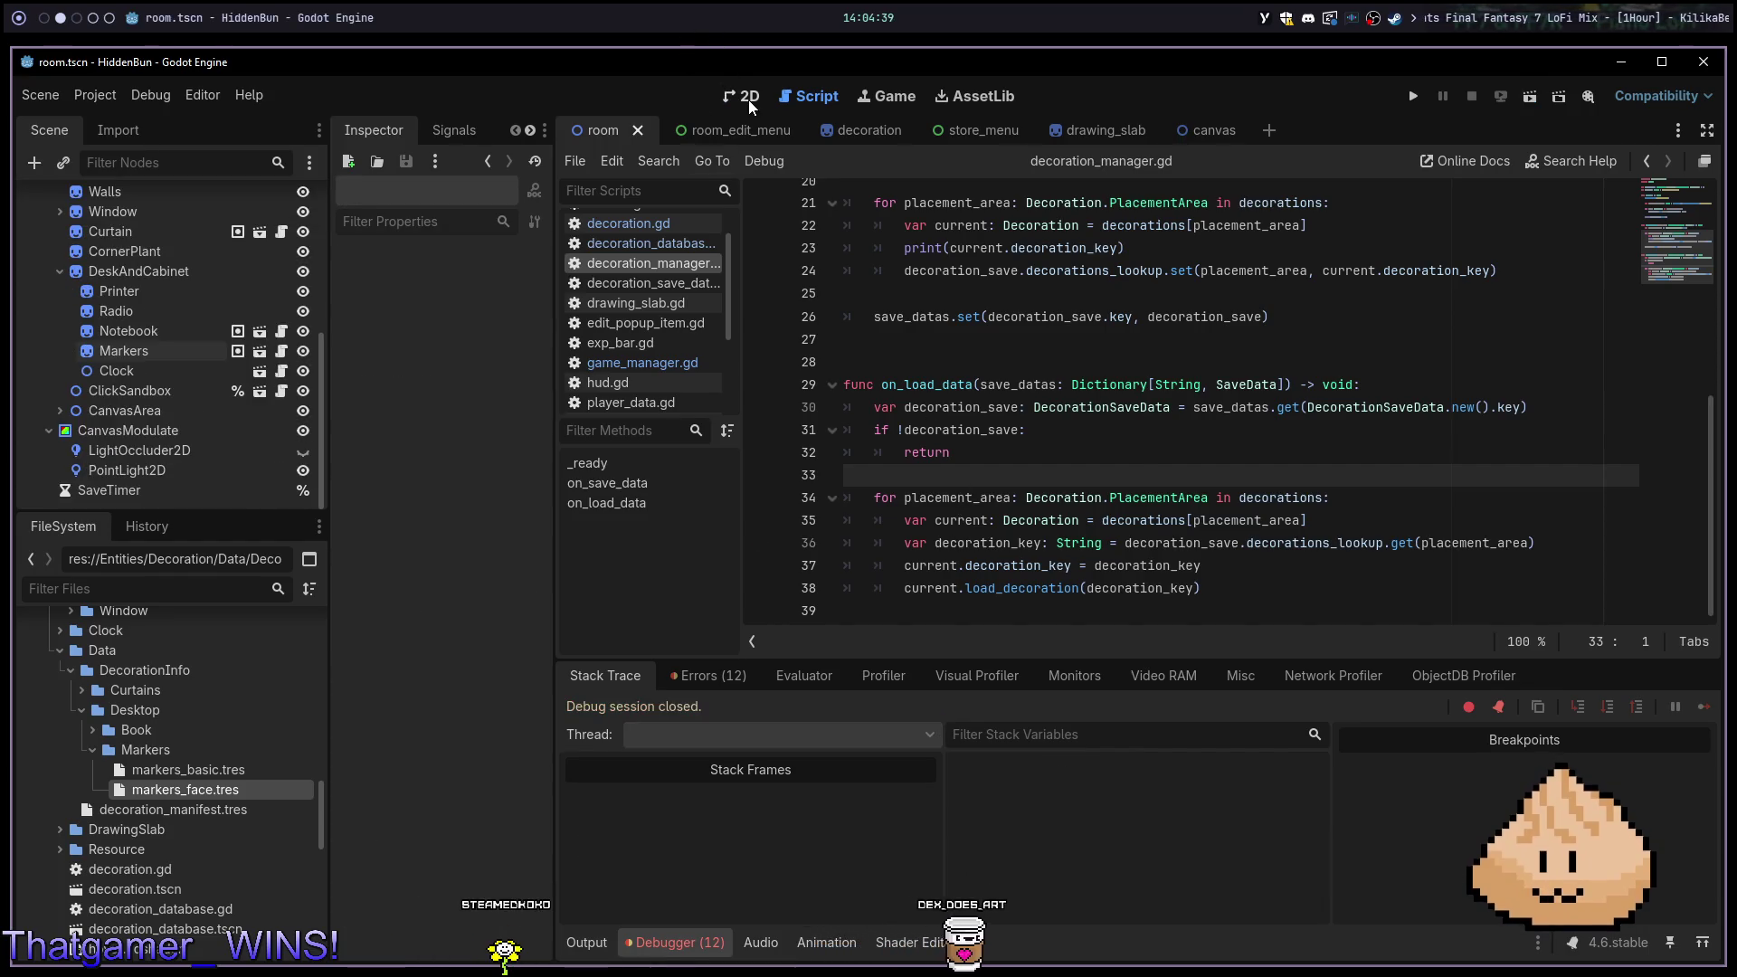
Set the Markers desk node's Placement Area to Markers and save the scene
left_click(748, 97)
scroll(171, 318, "up", 2)
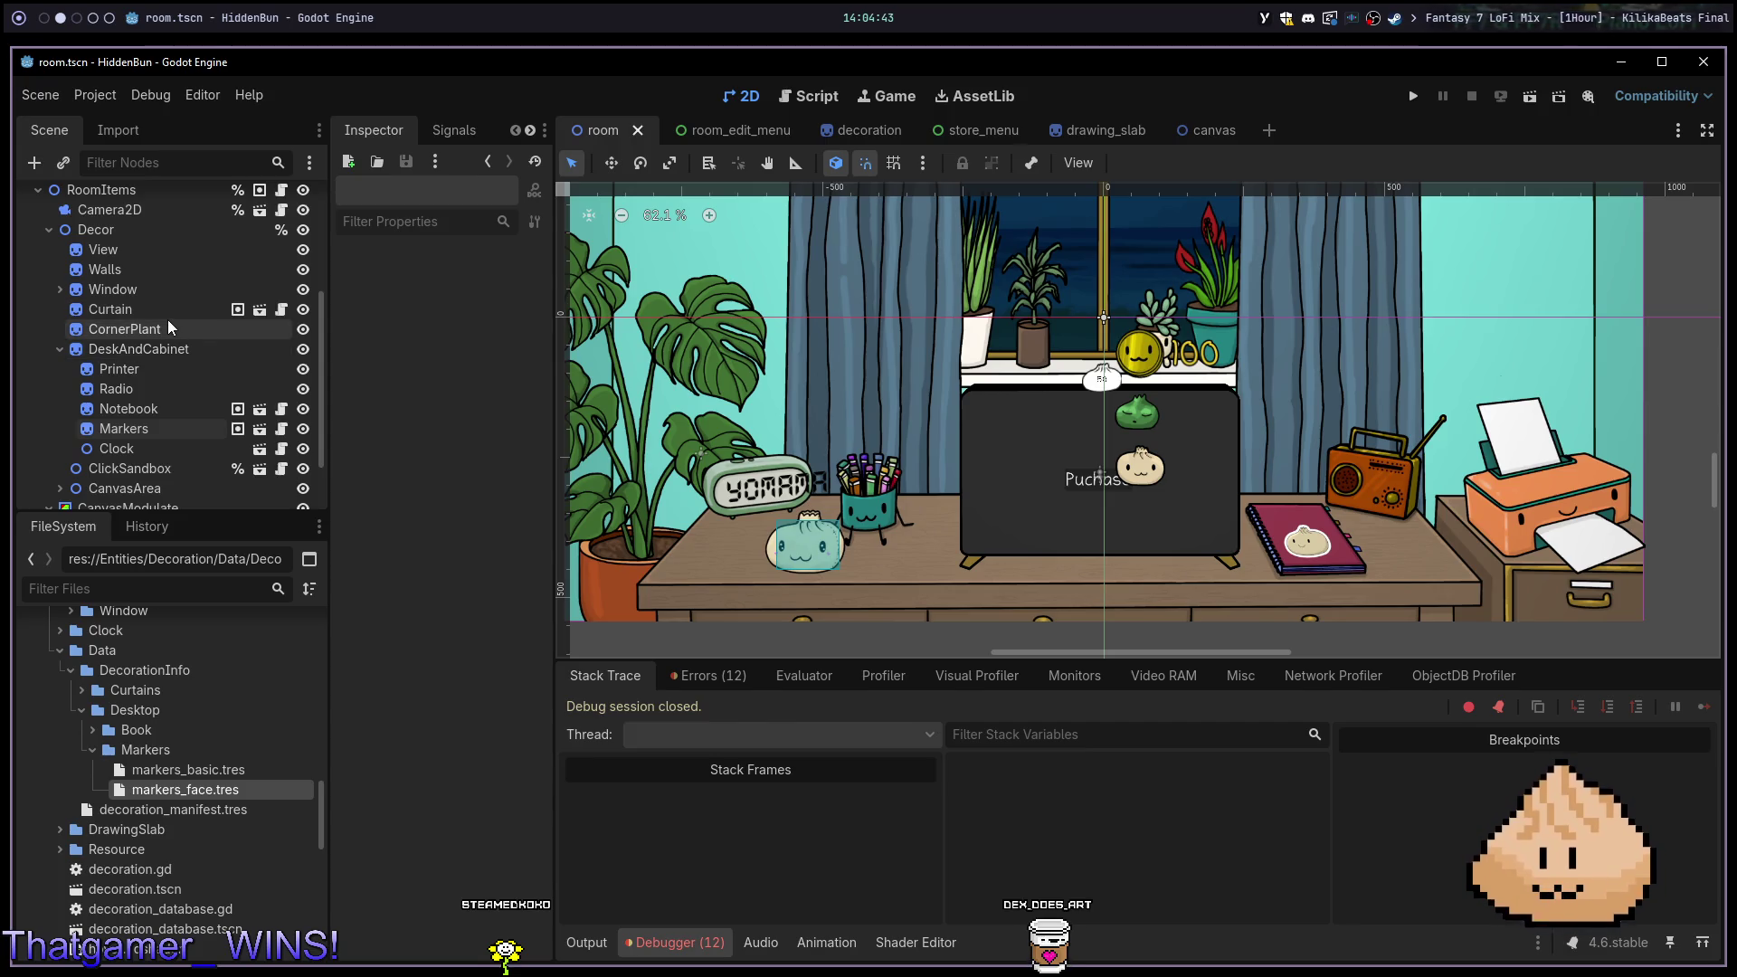
double_click(148, 430)
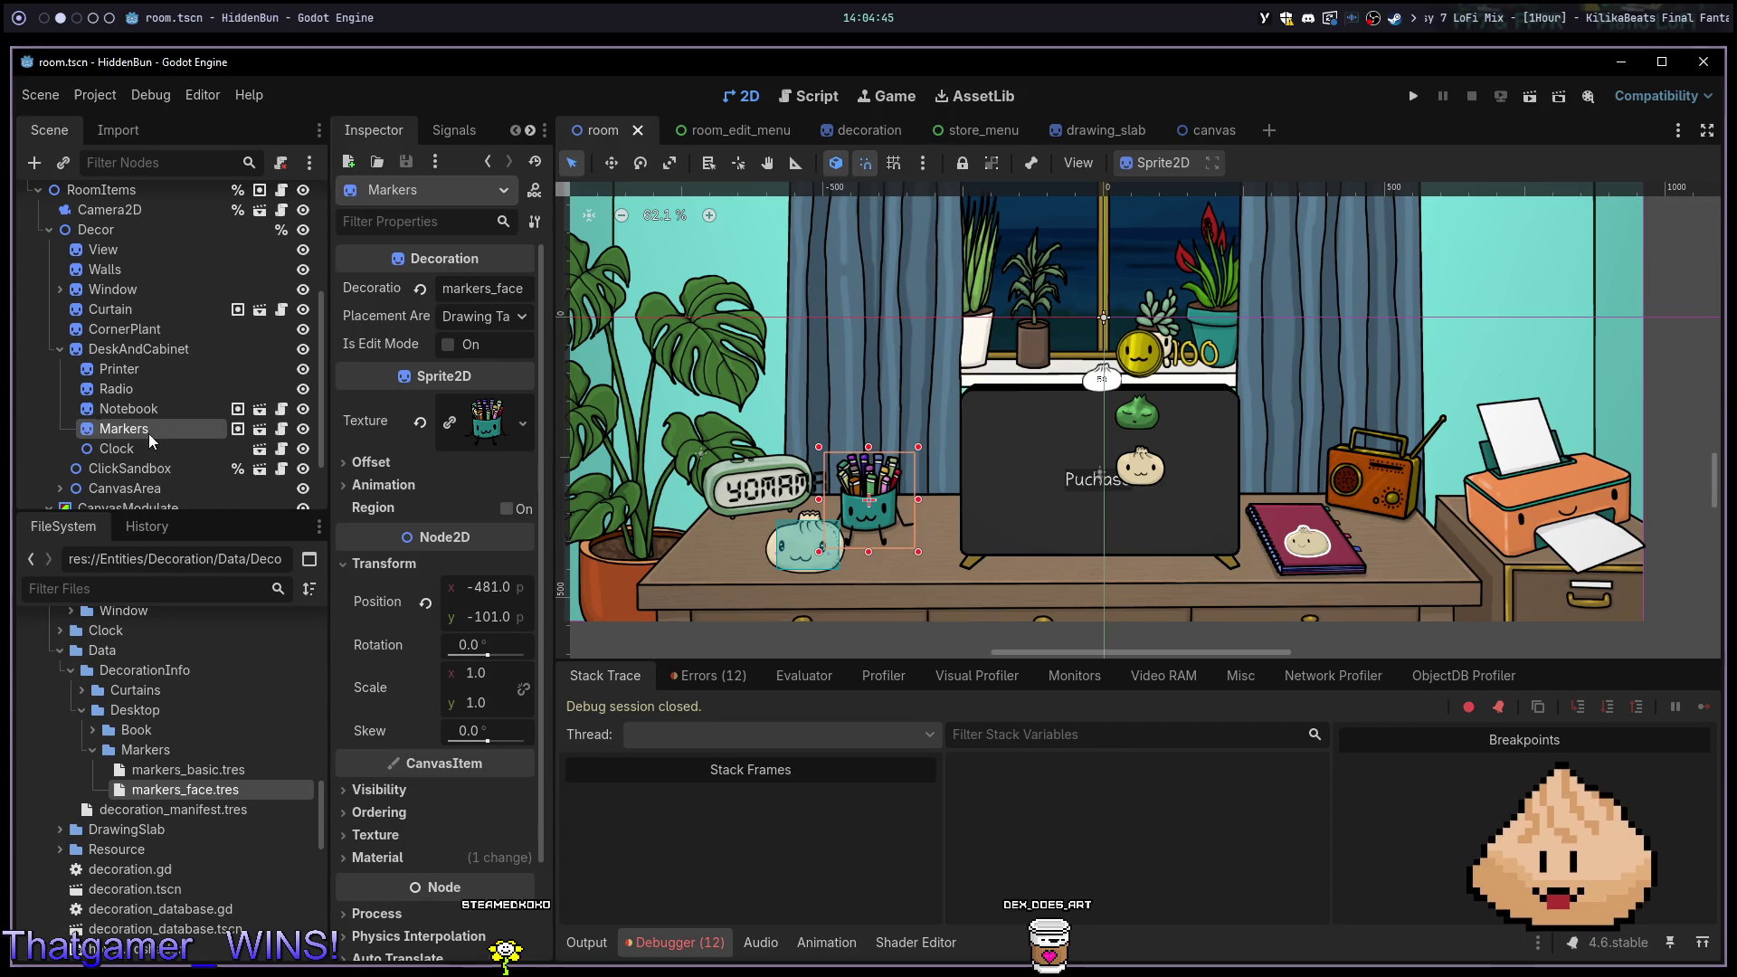
left_click(512, 320)
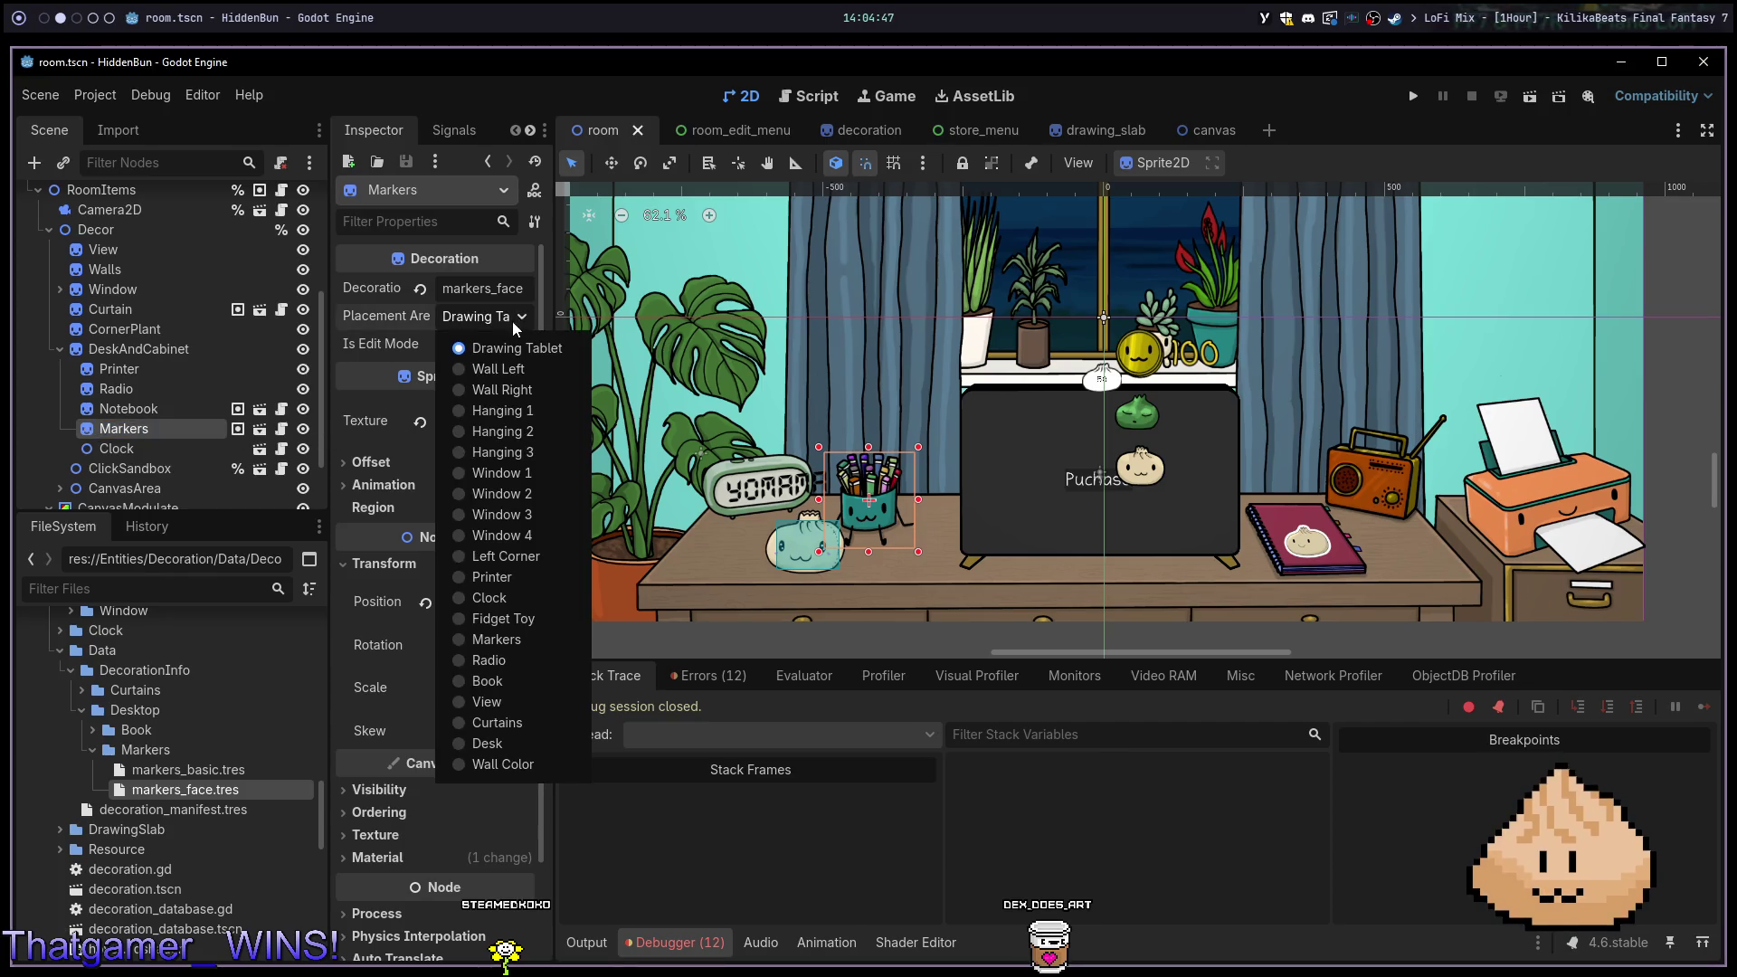
left_click(509, 634)
key("ctrl+s")
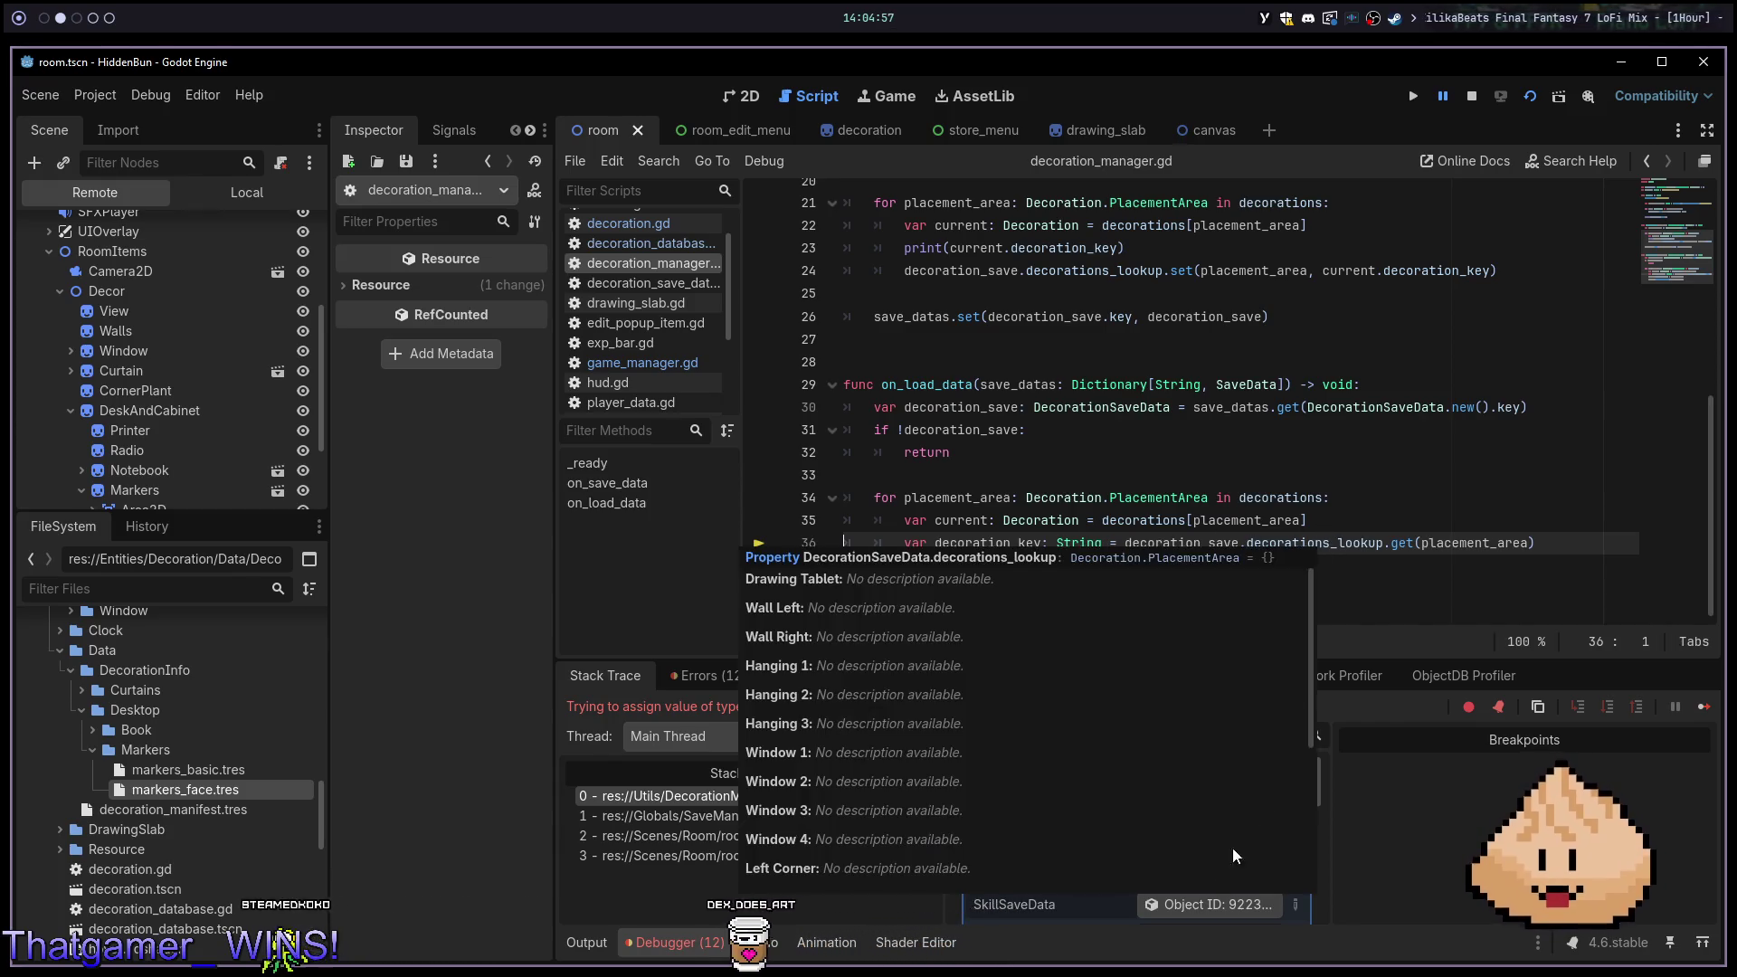
Check DecorationSaveData's Decorations Lookup entries, then switch to the empty desktop workspace
scroll(1150, 906, "down", 1)
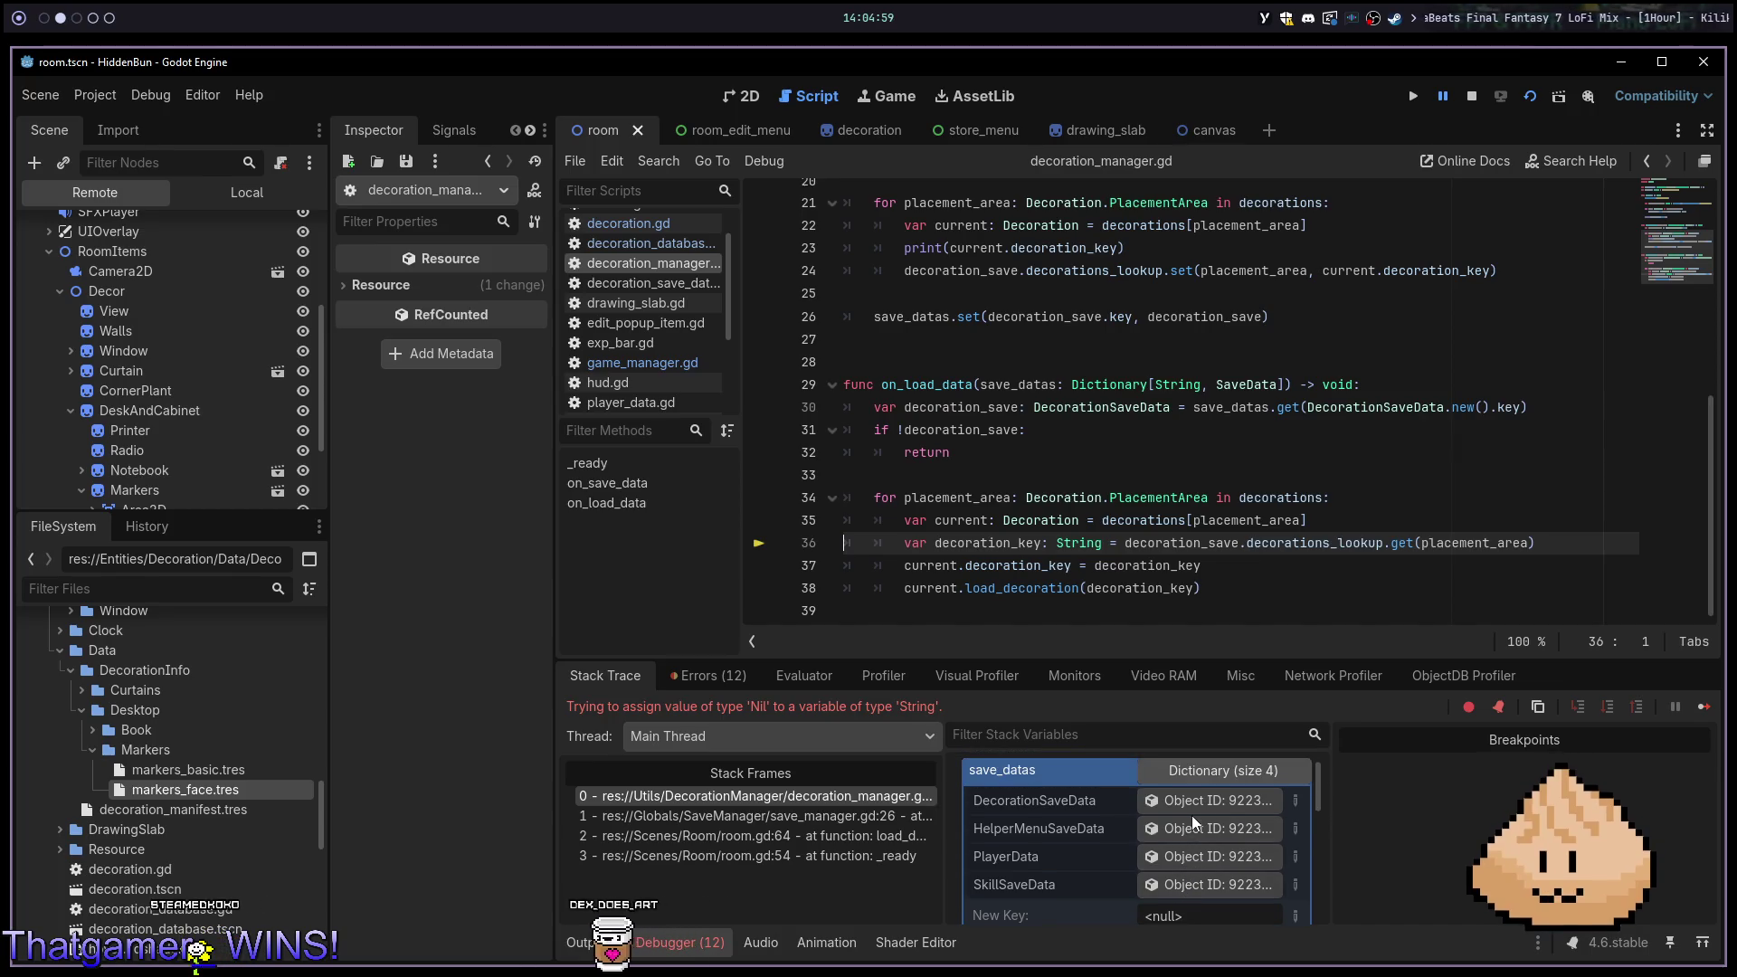
left_click(1181, 802)
left_click(476, 364)
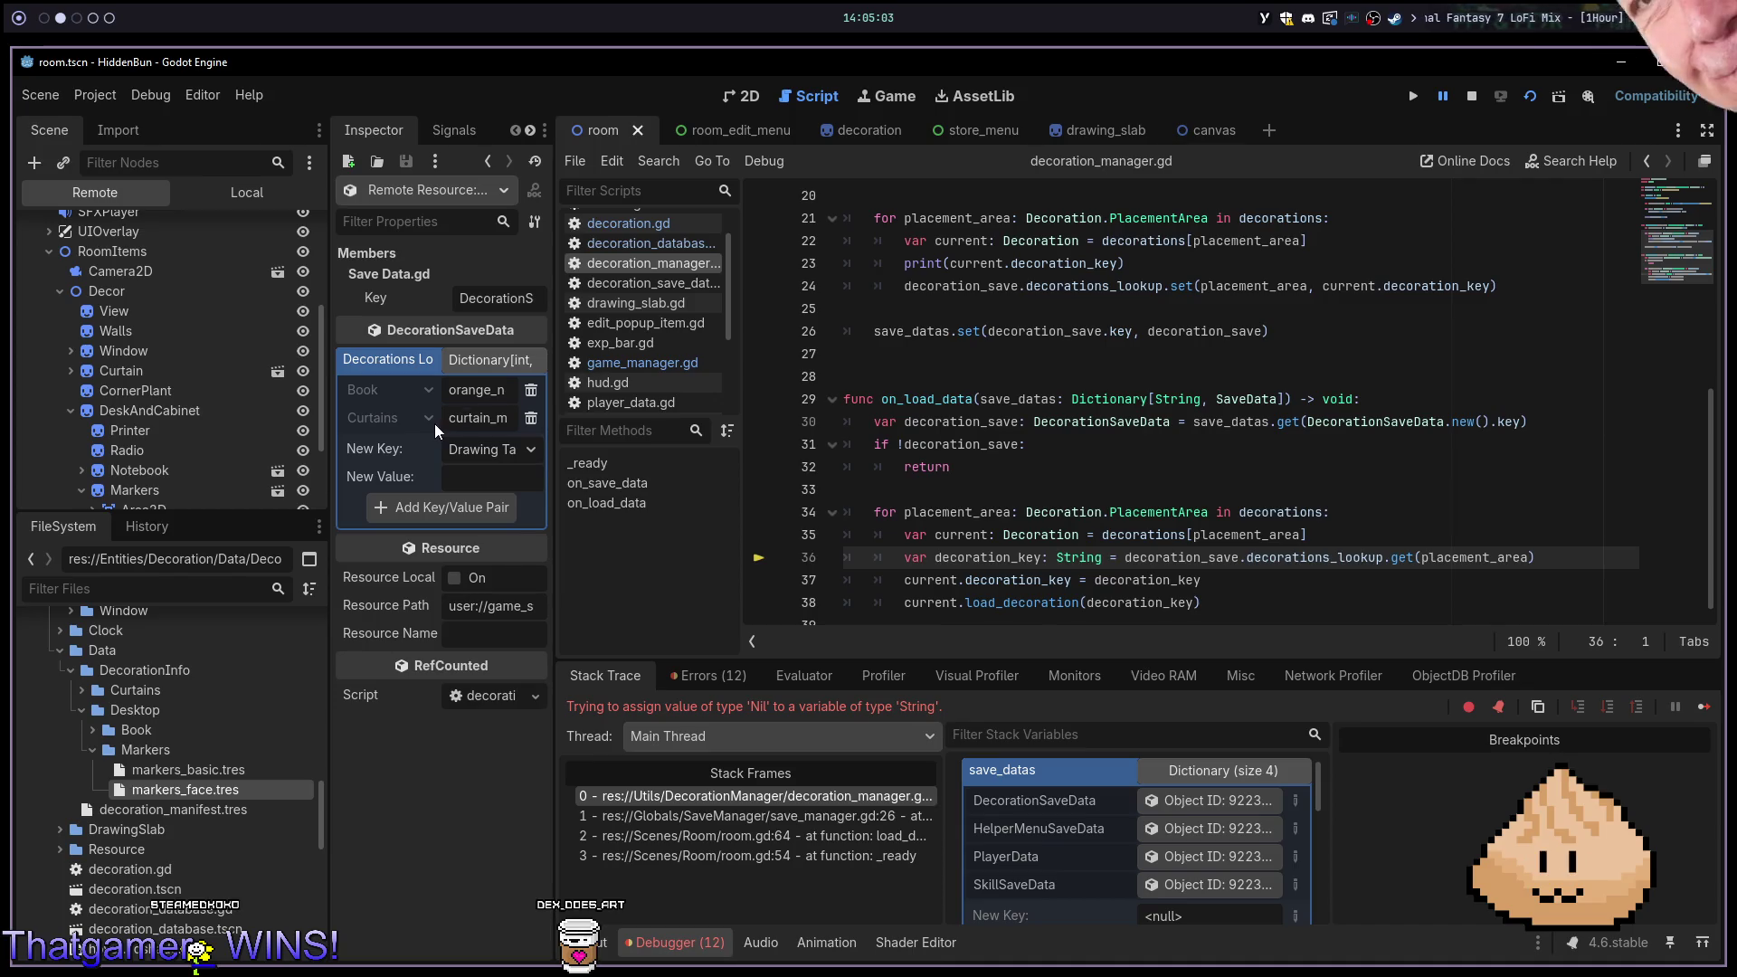
mouse_move(1002, 489)
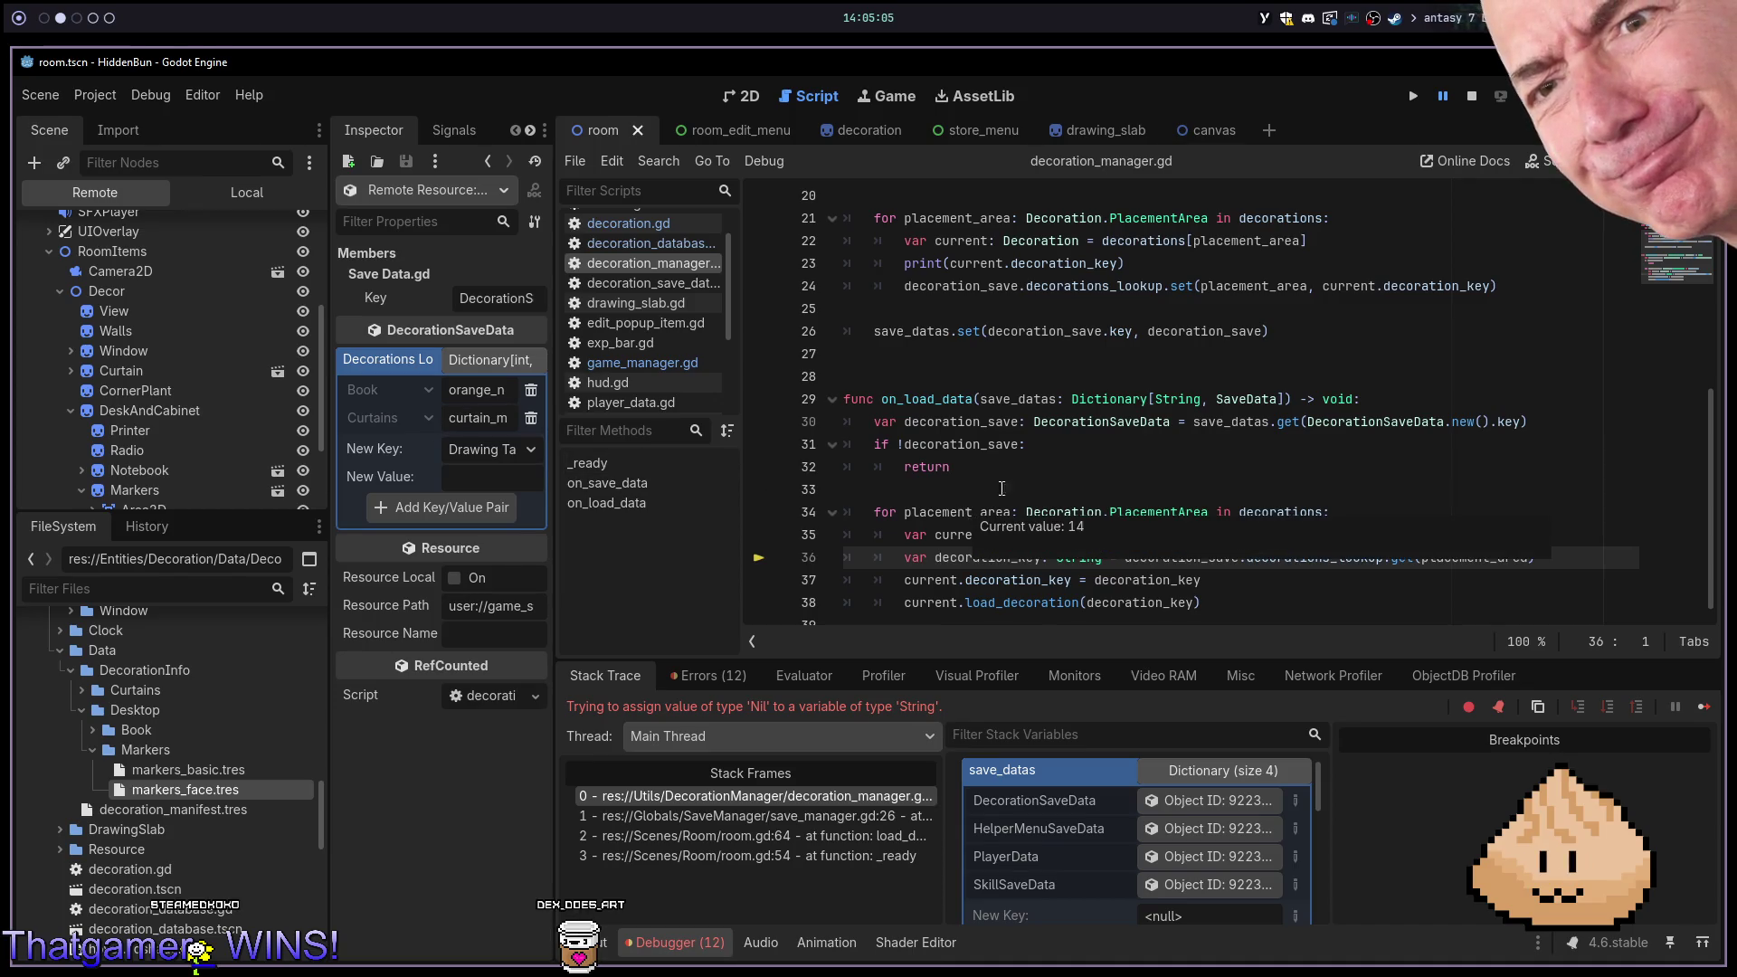
key("super+1")
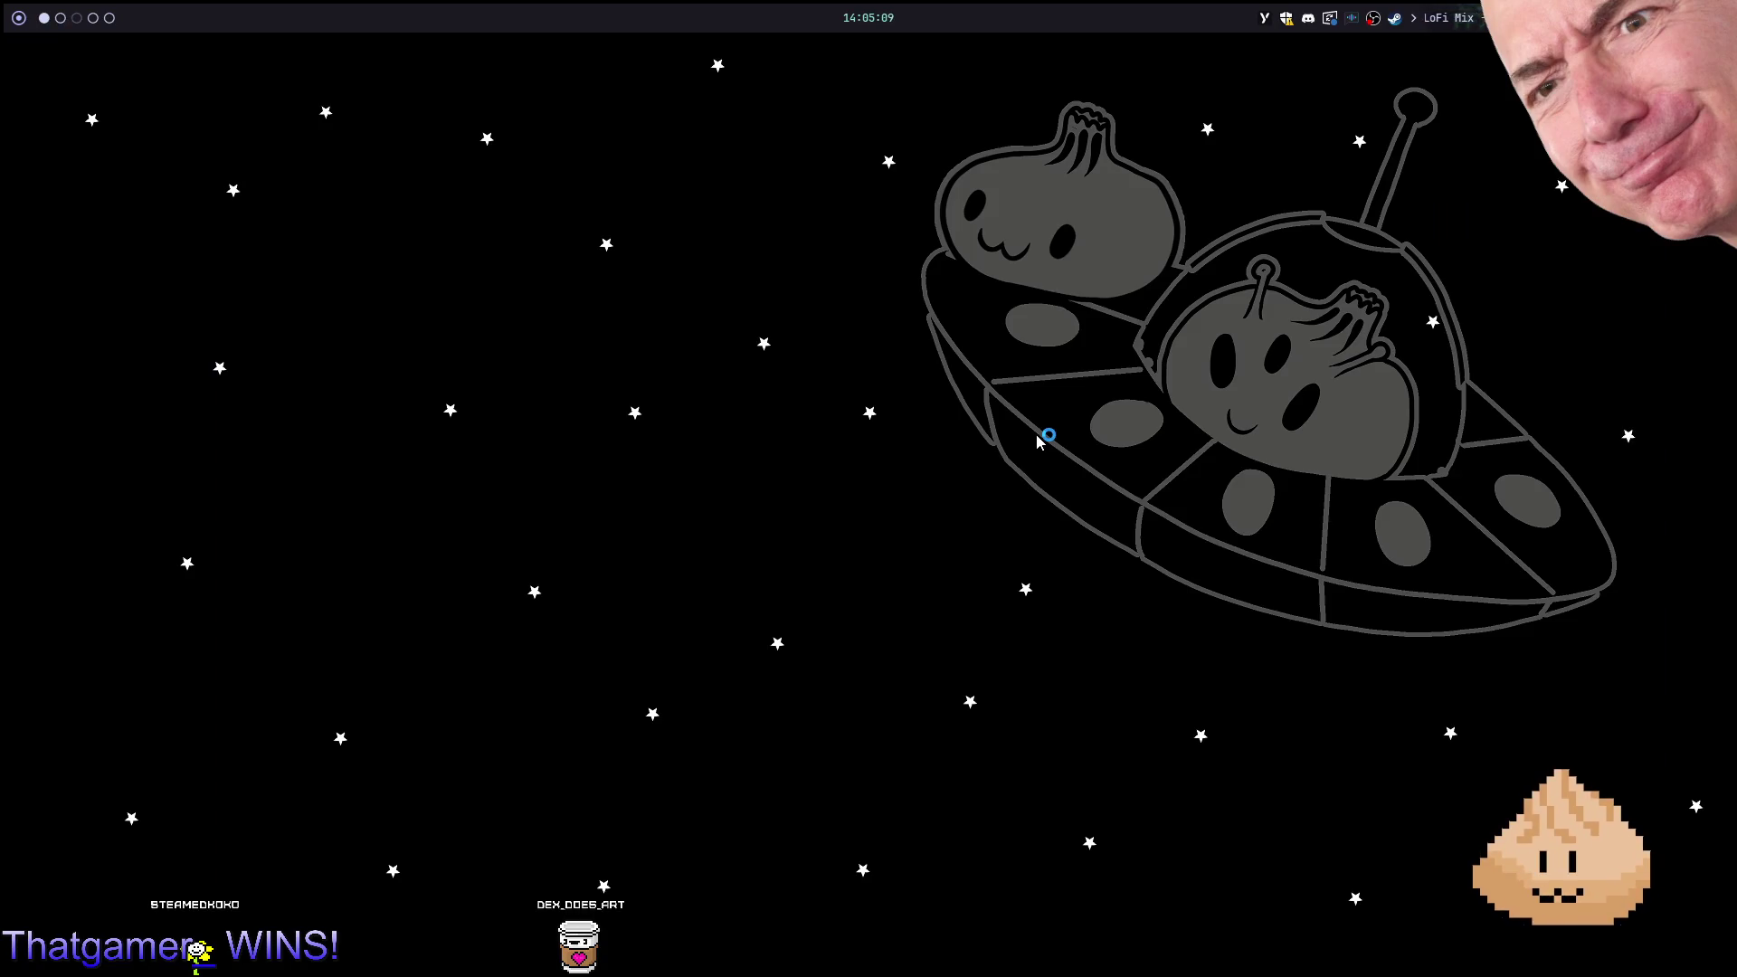
In a new terminal, cd into AppData/Roaming/Godot/app_userdata/HiddenBun
key("alt+Return")
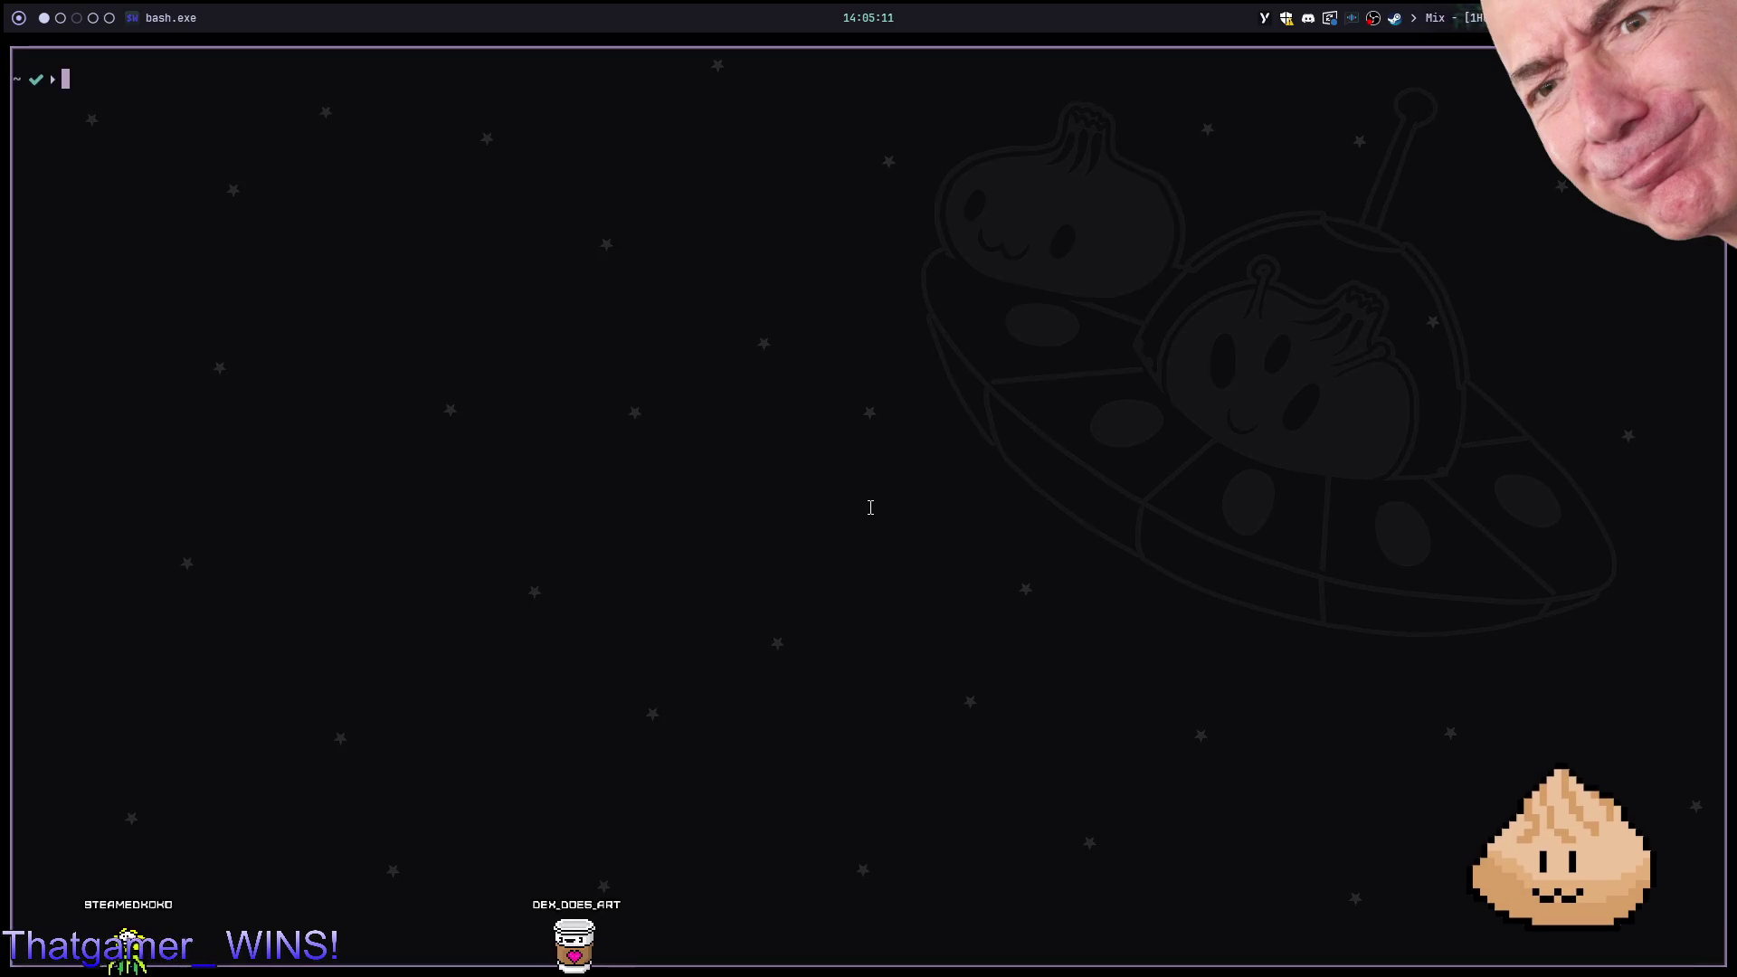
type("cd ap")
key("Tab")
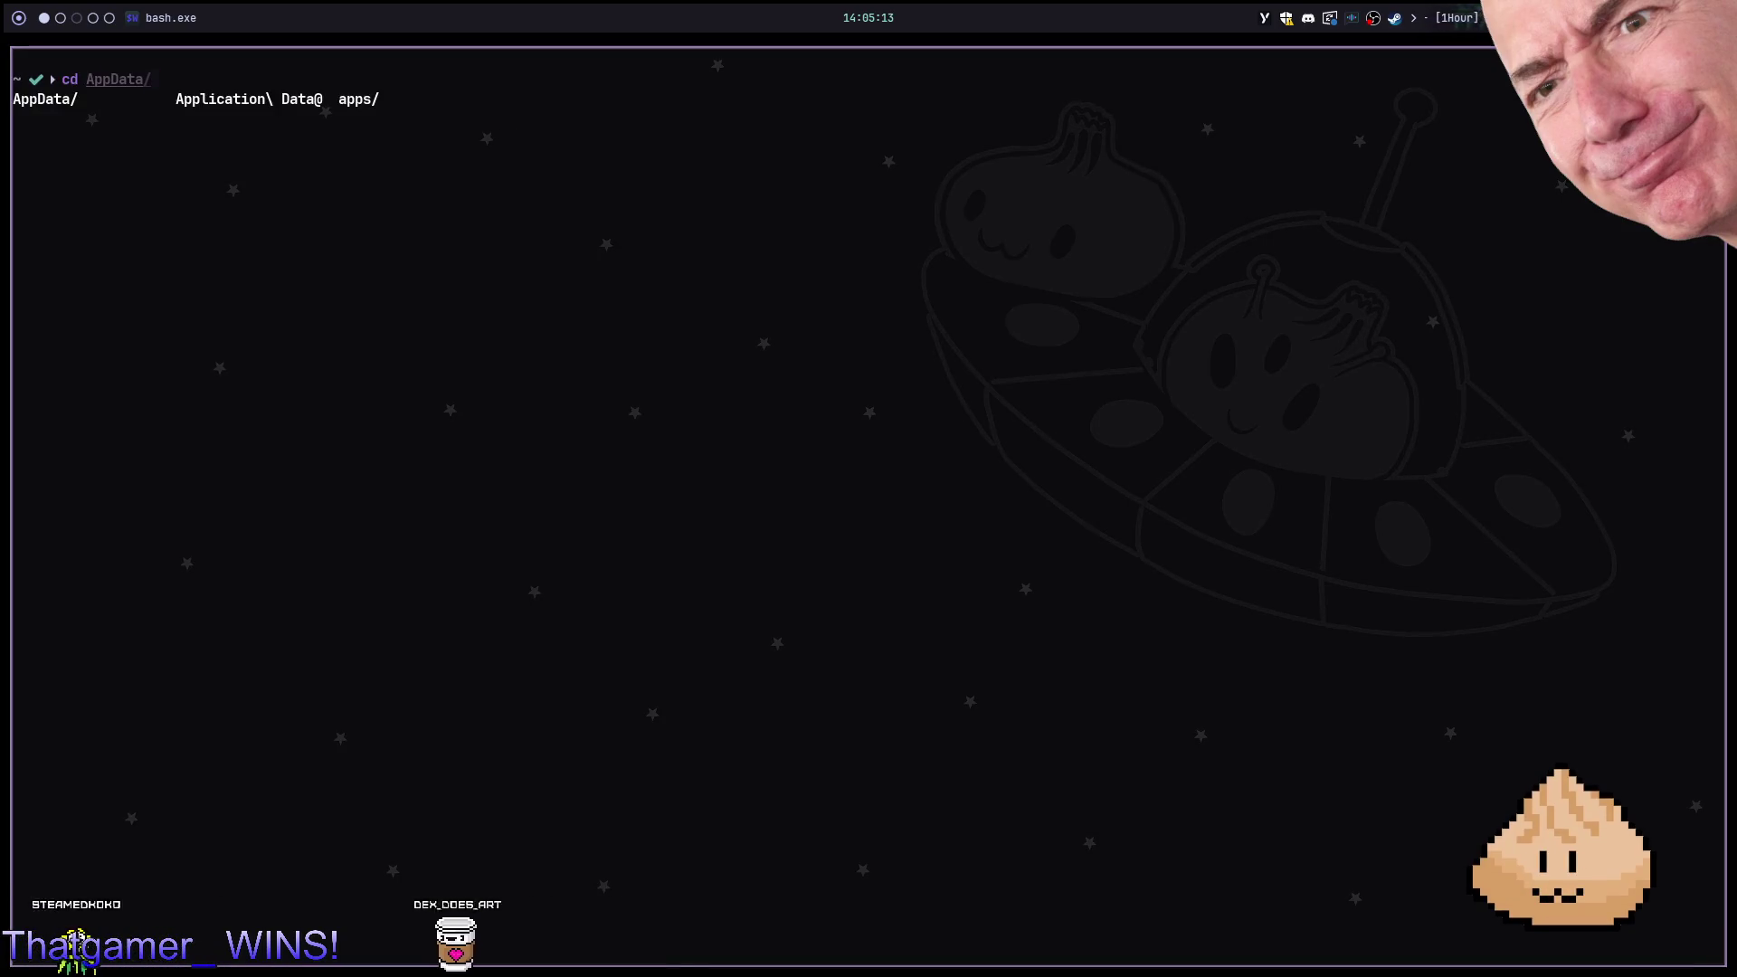
type("ro")
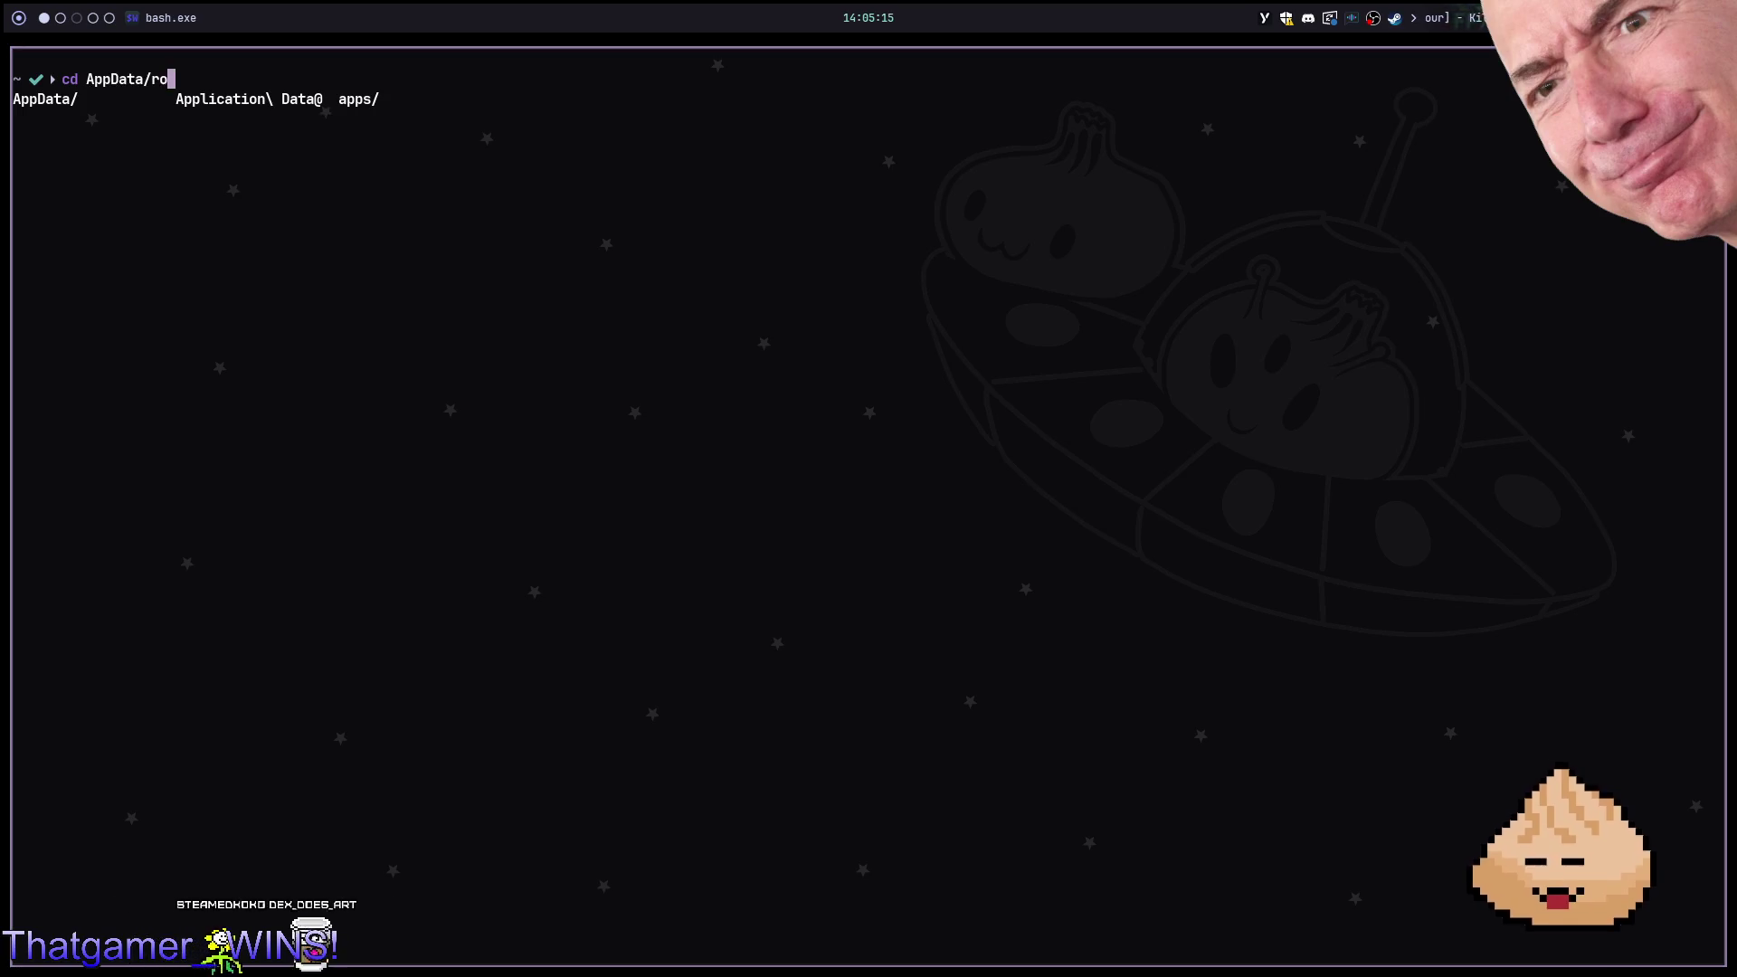
key("Tab")
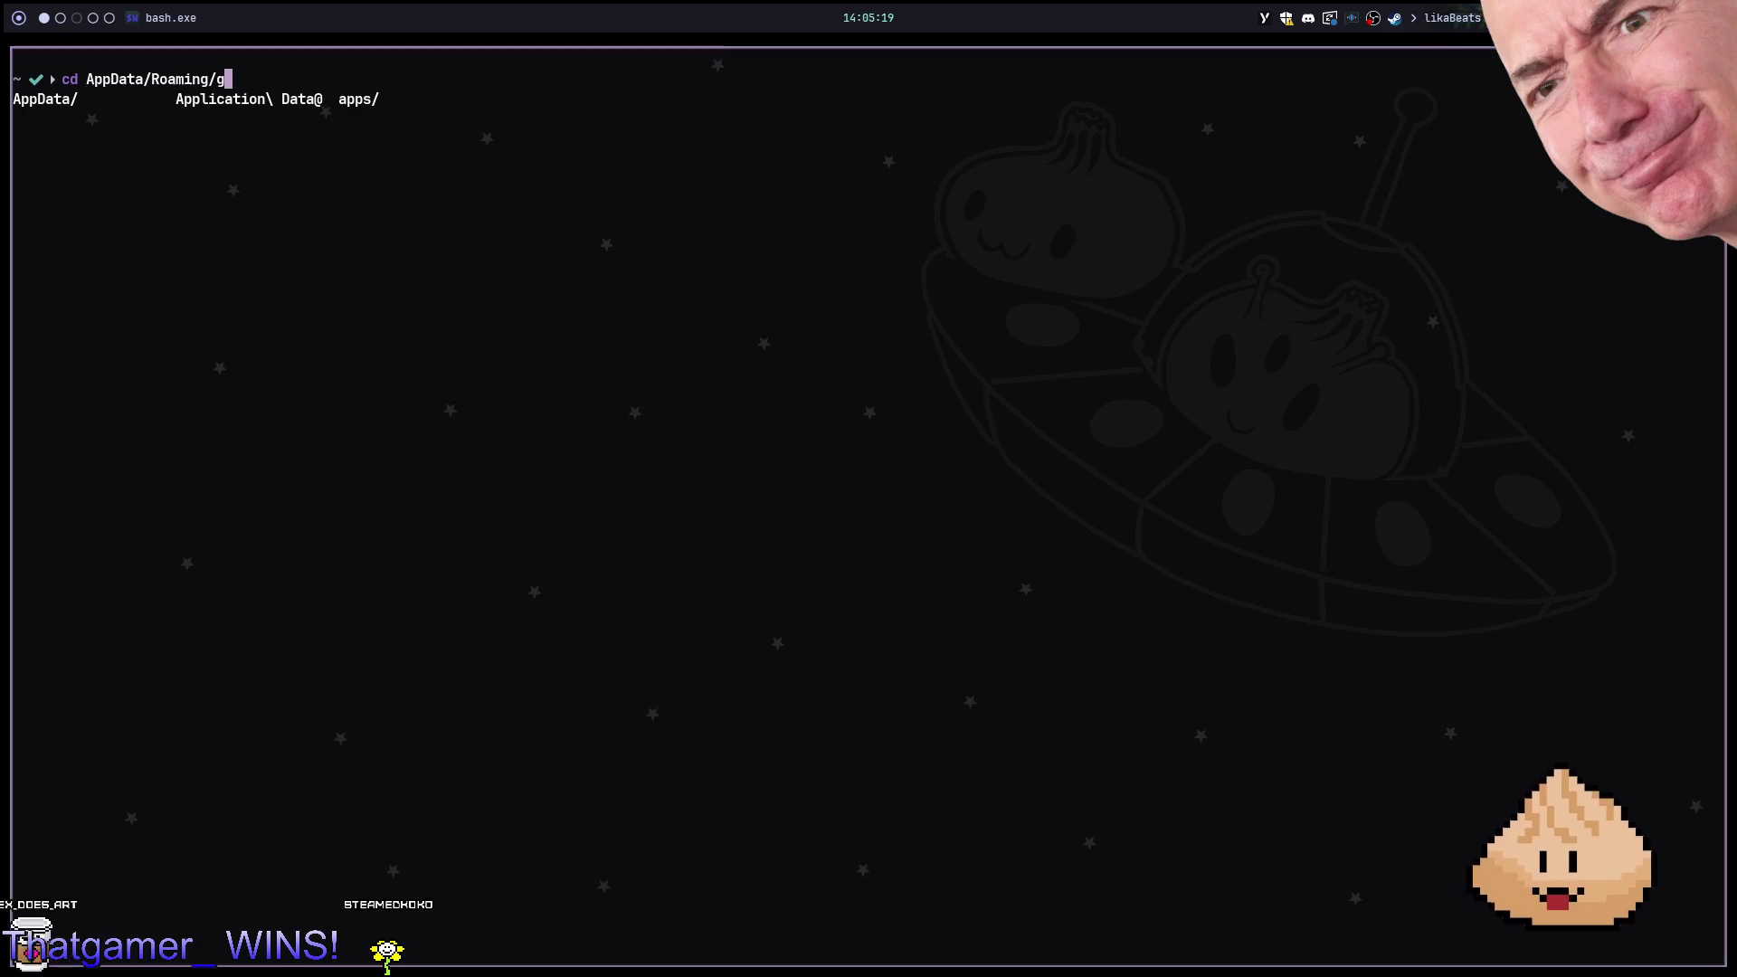
key("Tab")
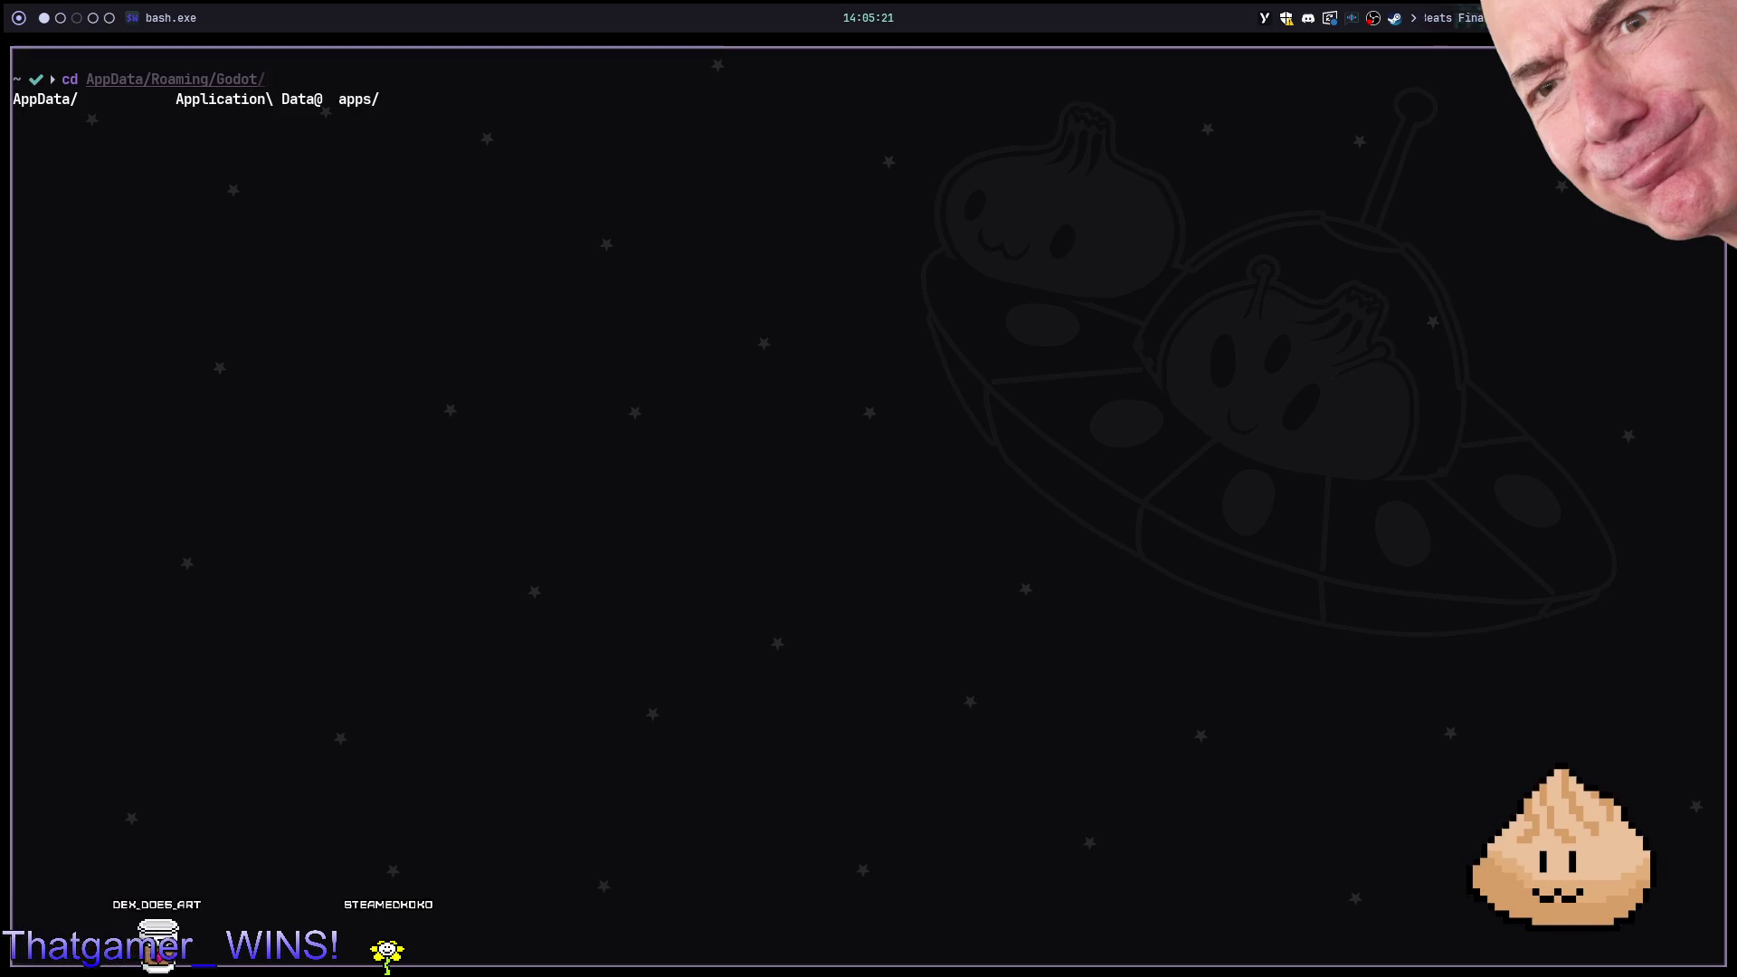
key("Return")
type("cd HiddenBun/")
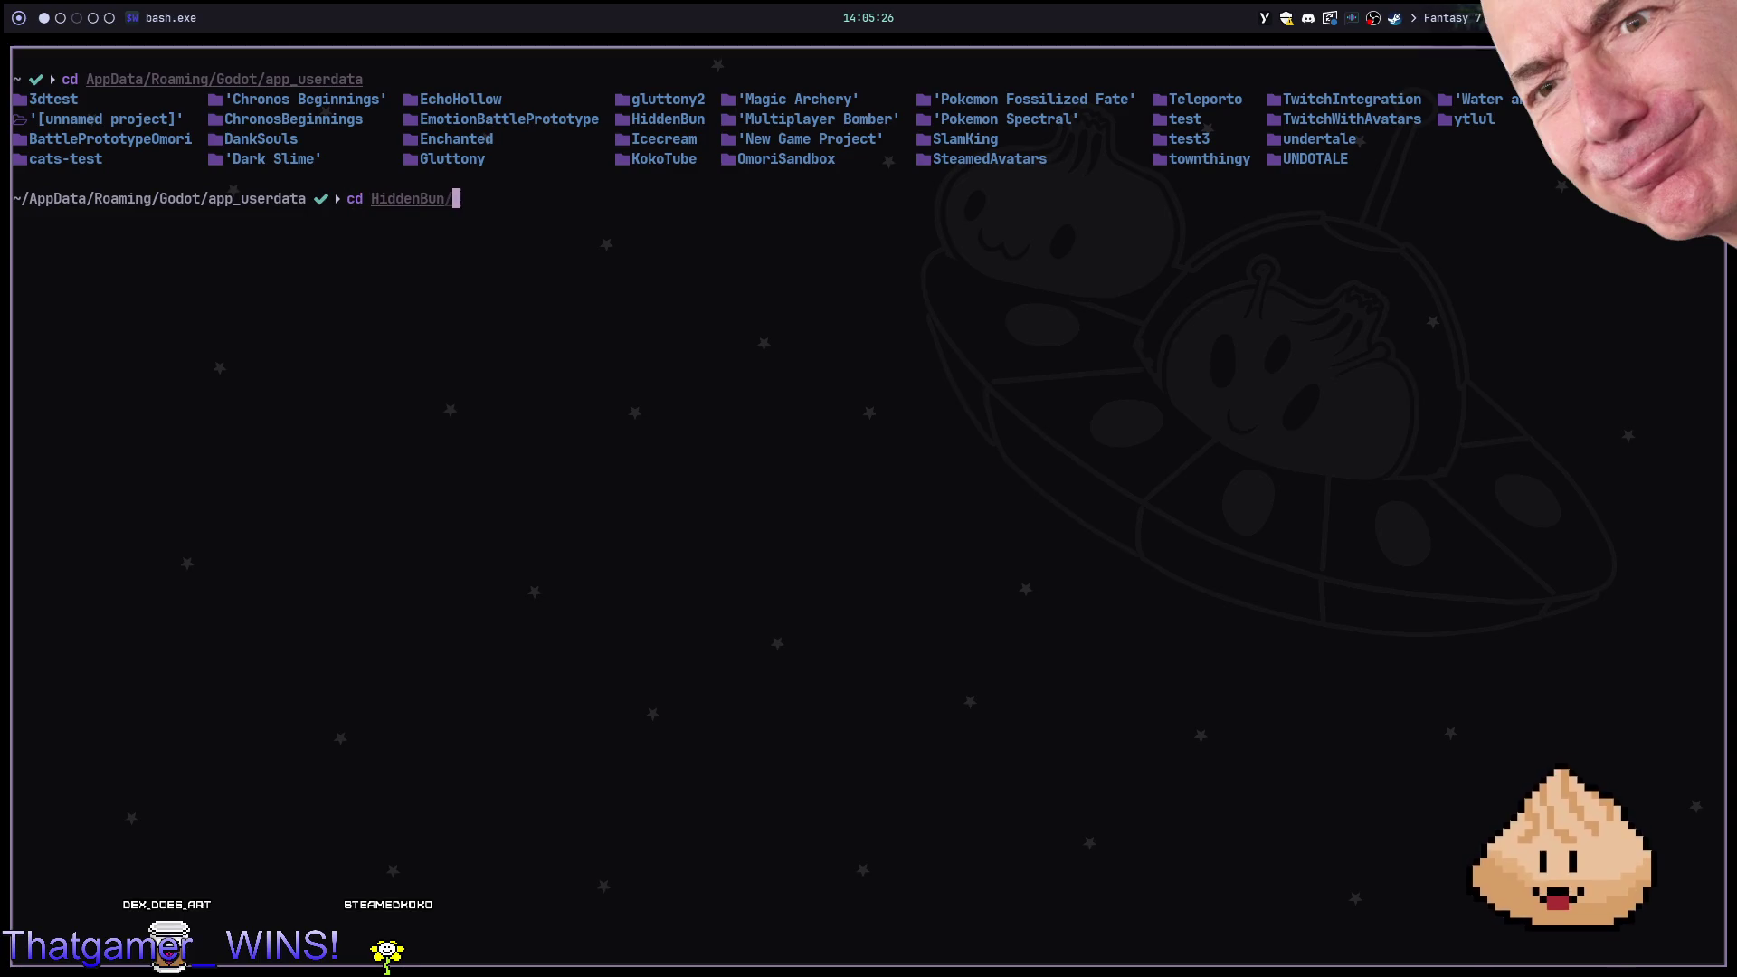
key("Return")
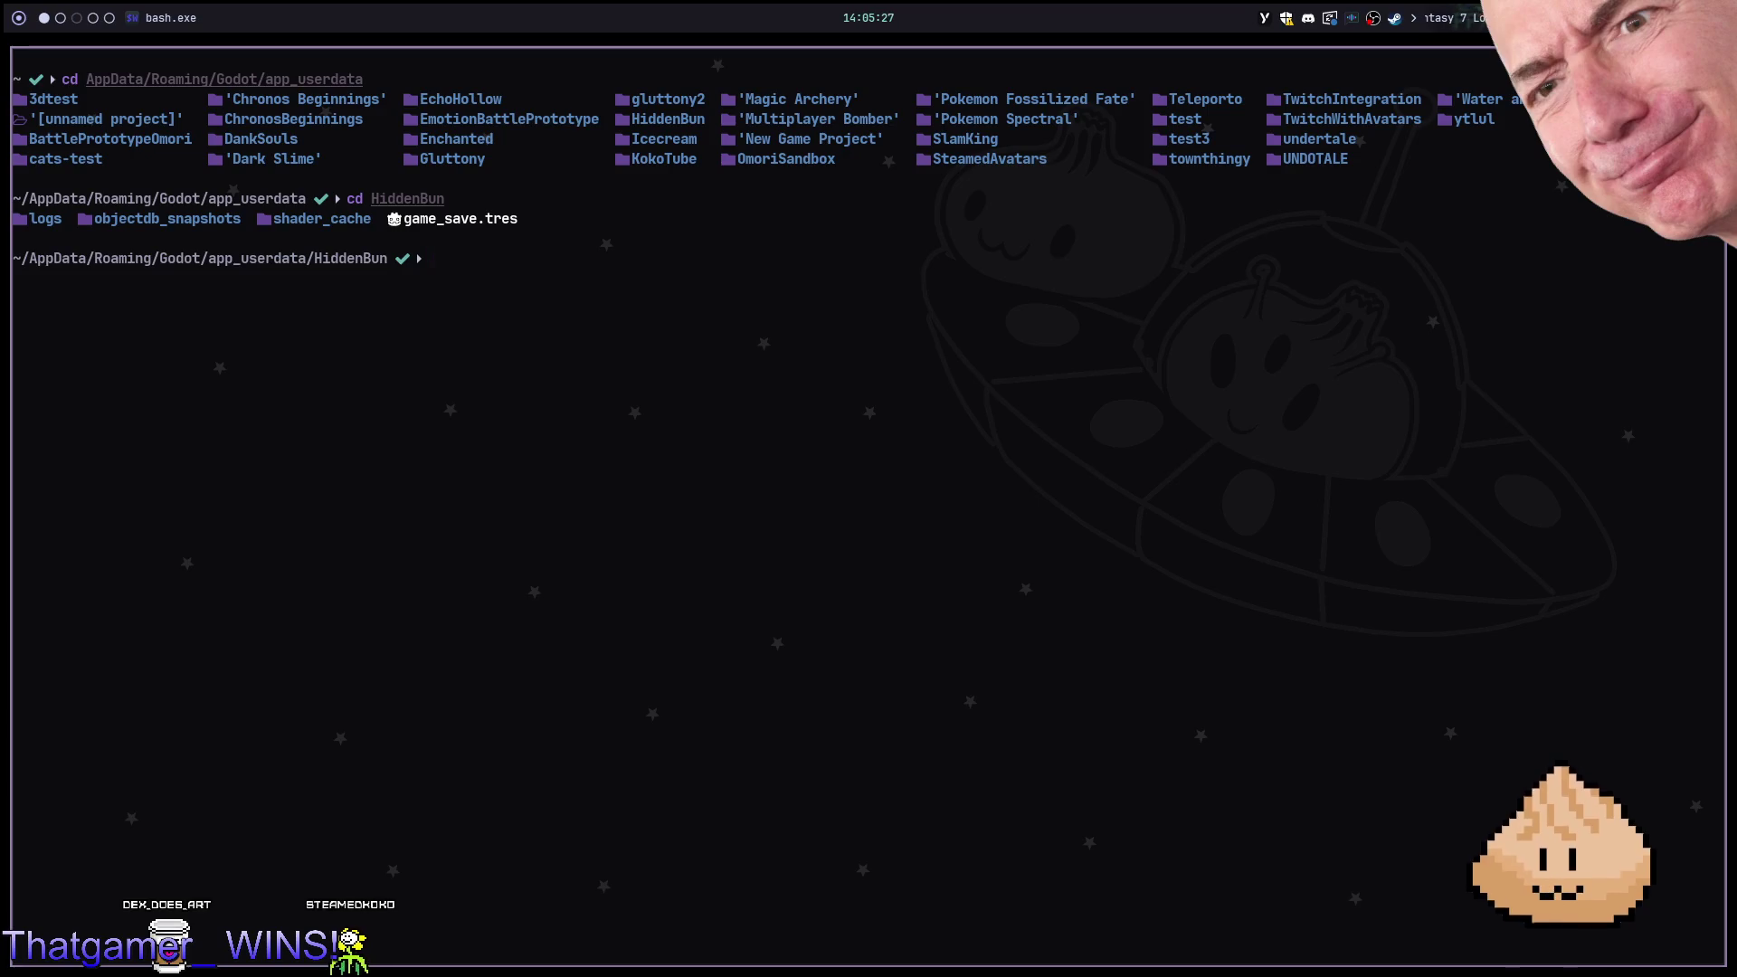
type("v ga")
Open game_save.tres in Neovim to review its decorations_lookup entries, then return to Godot
key("Tab")
key("Return")
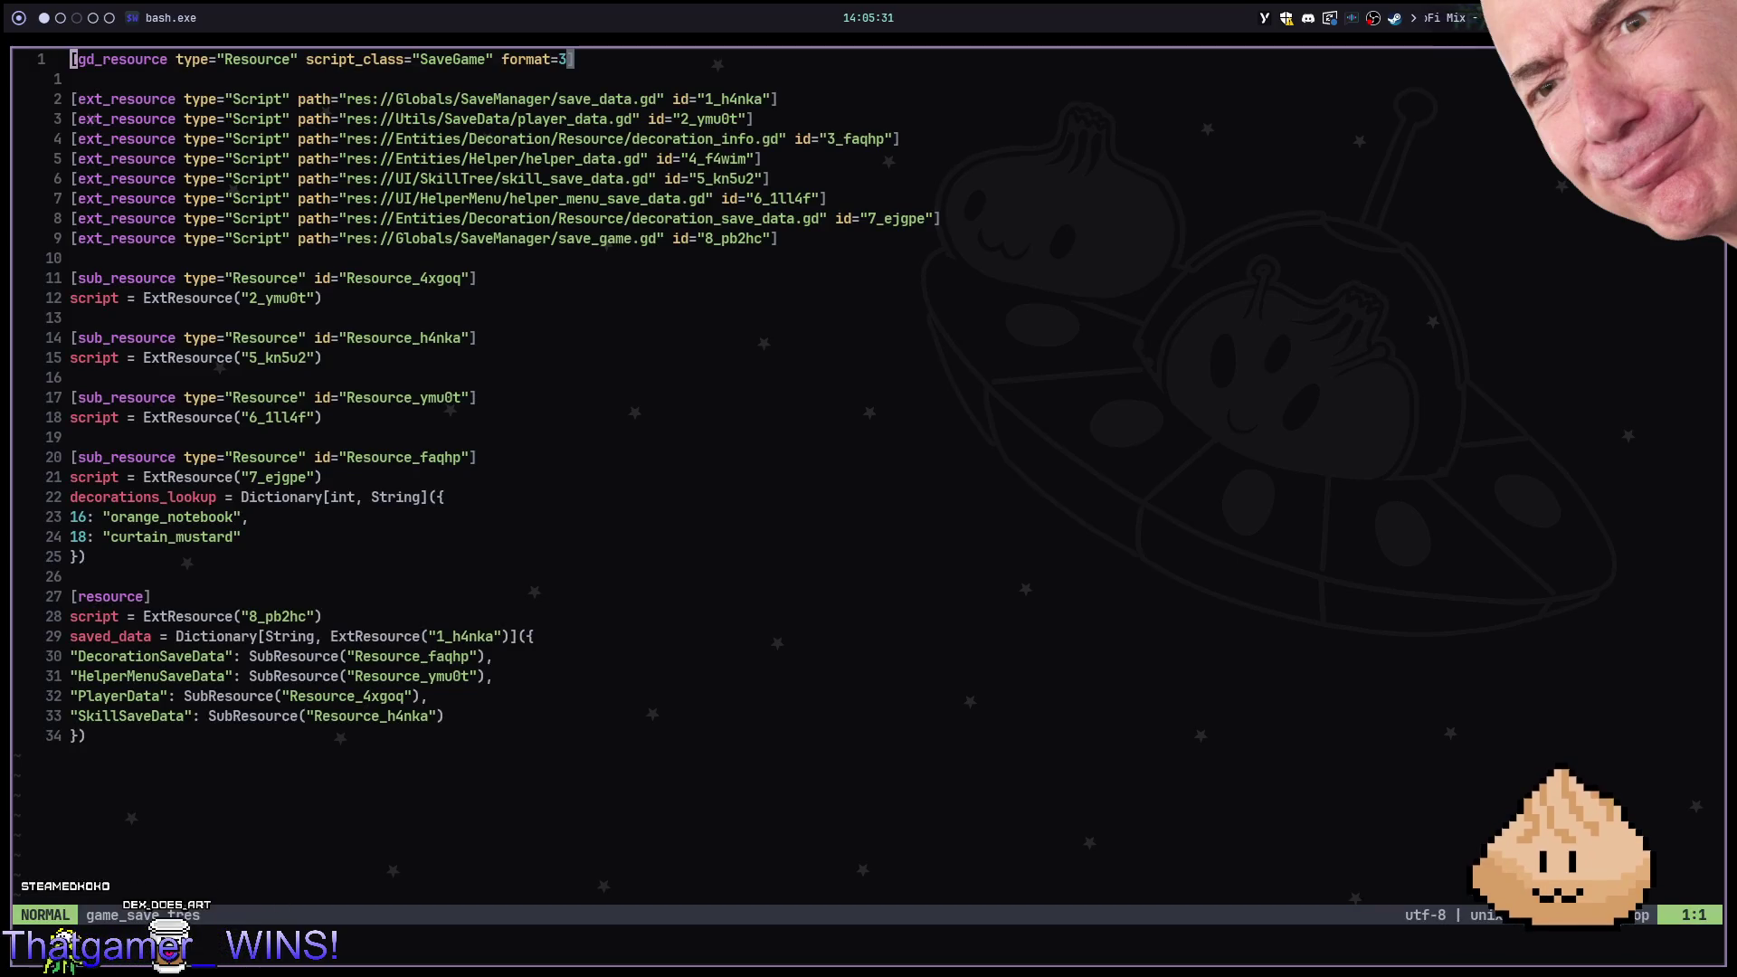
key("alt+Tab")
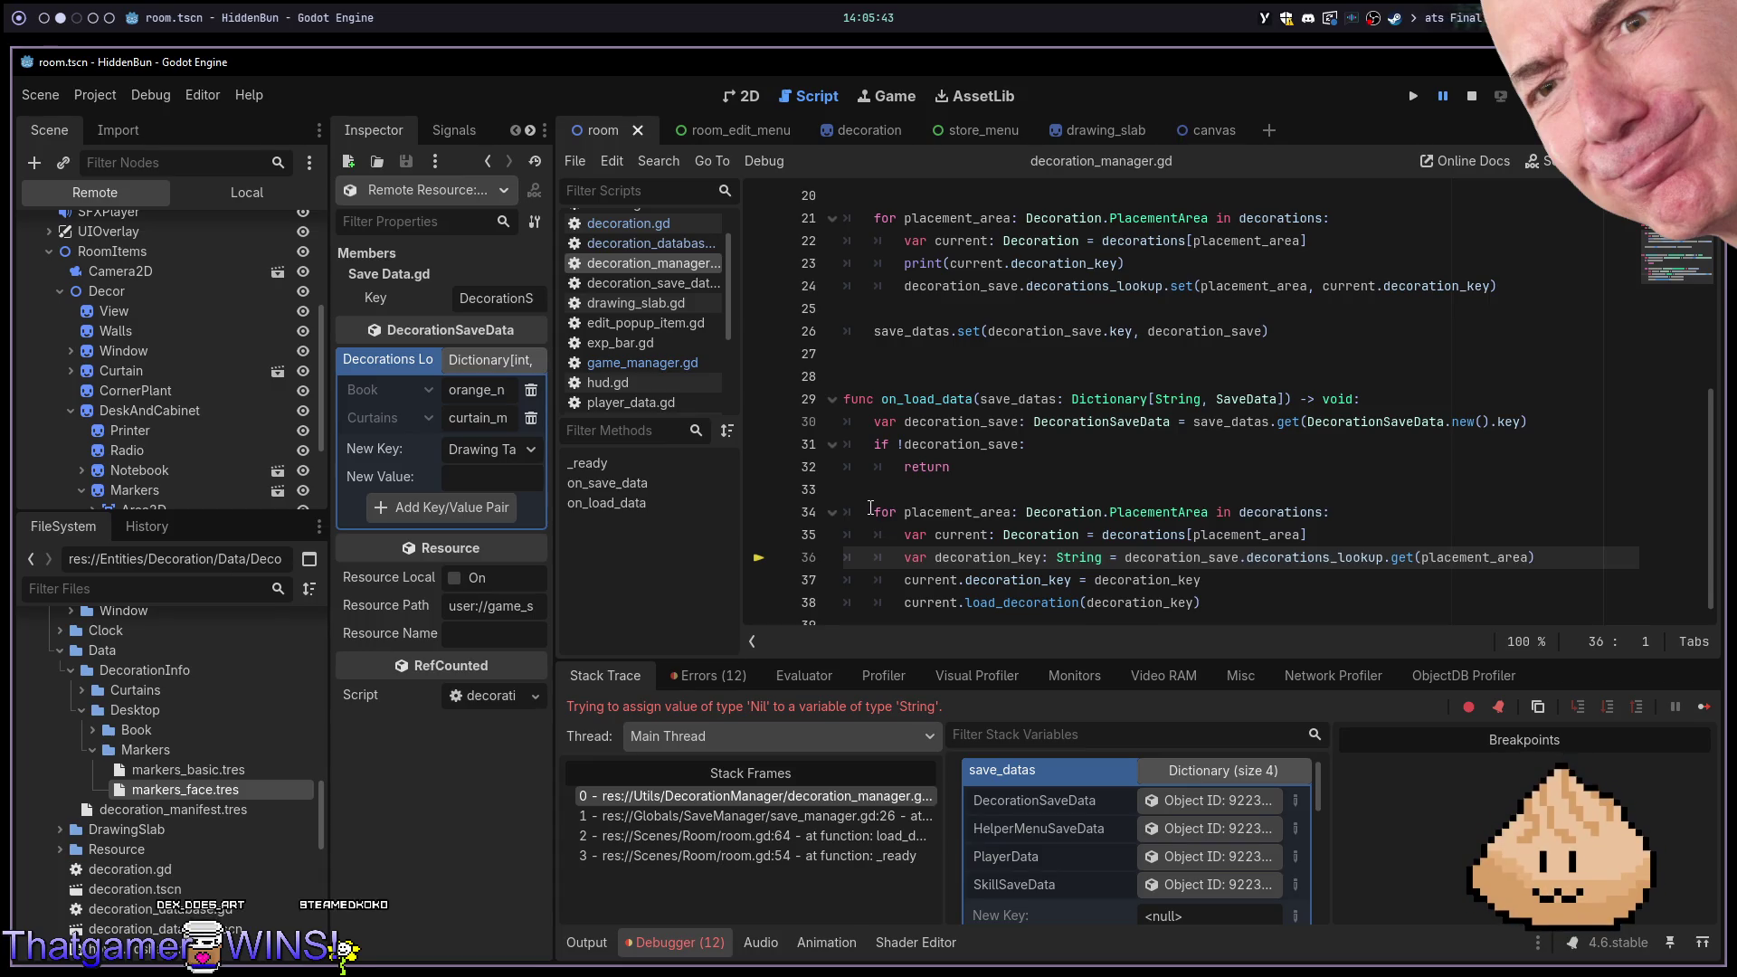
Stop the running game with F8 and return to game_save.tres in Neovim
key("F8")
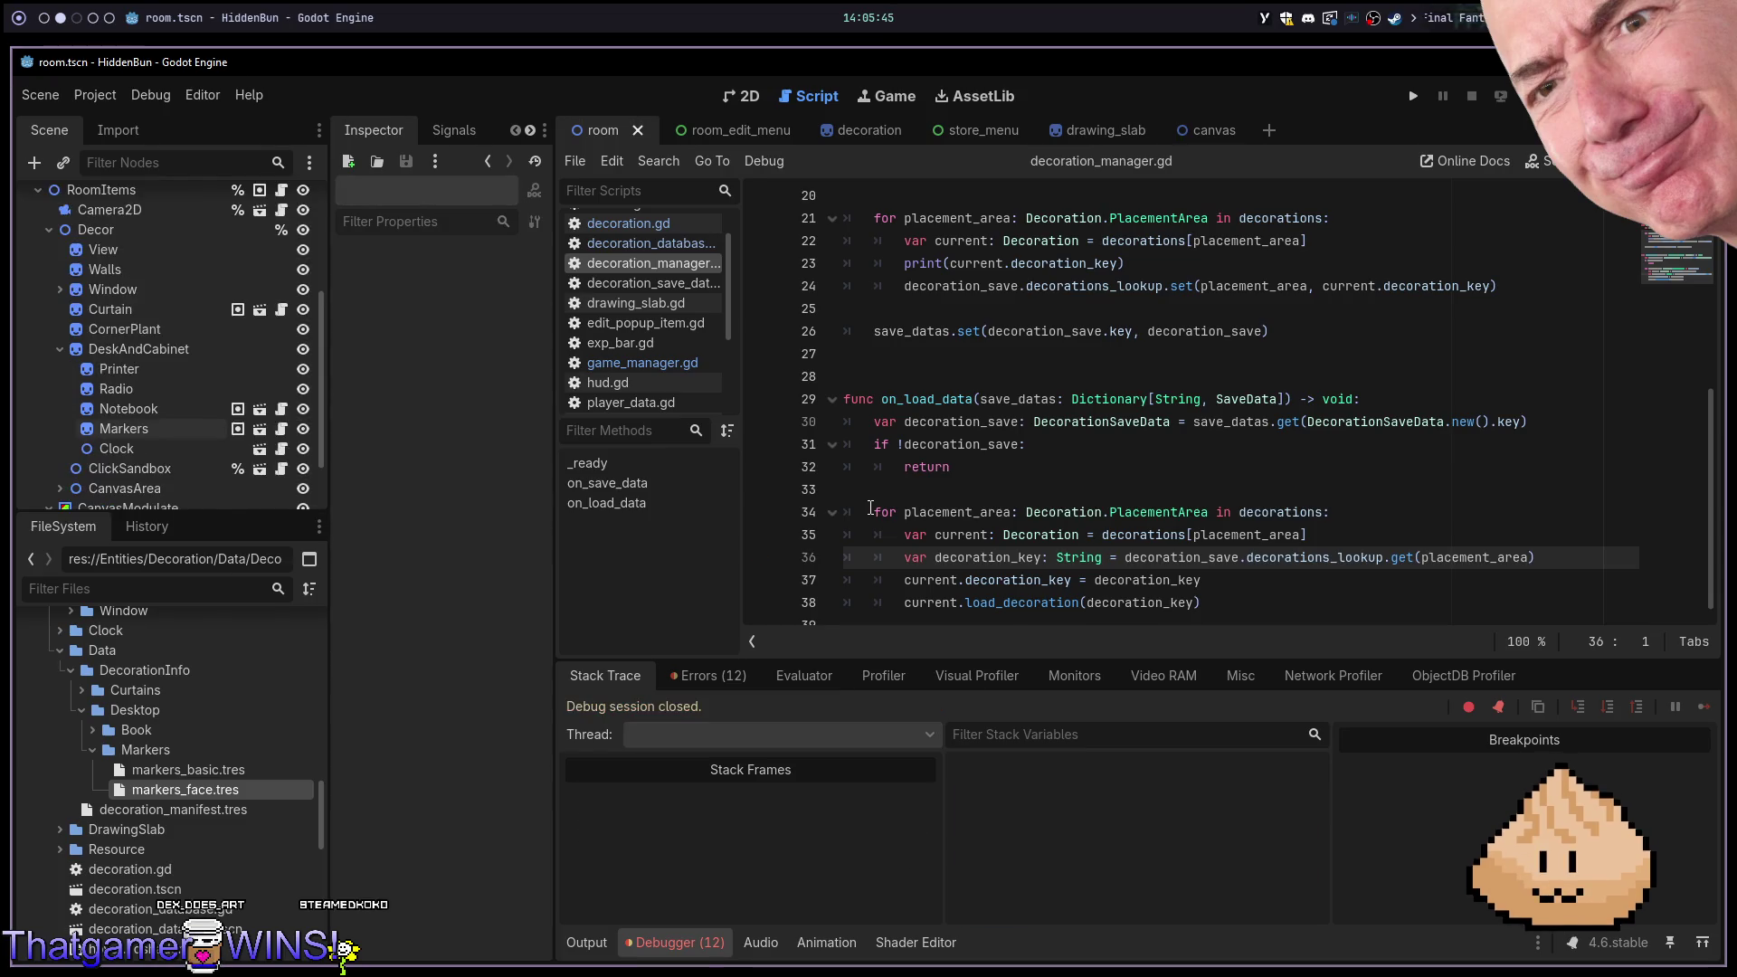
key("alt+Tab")
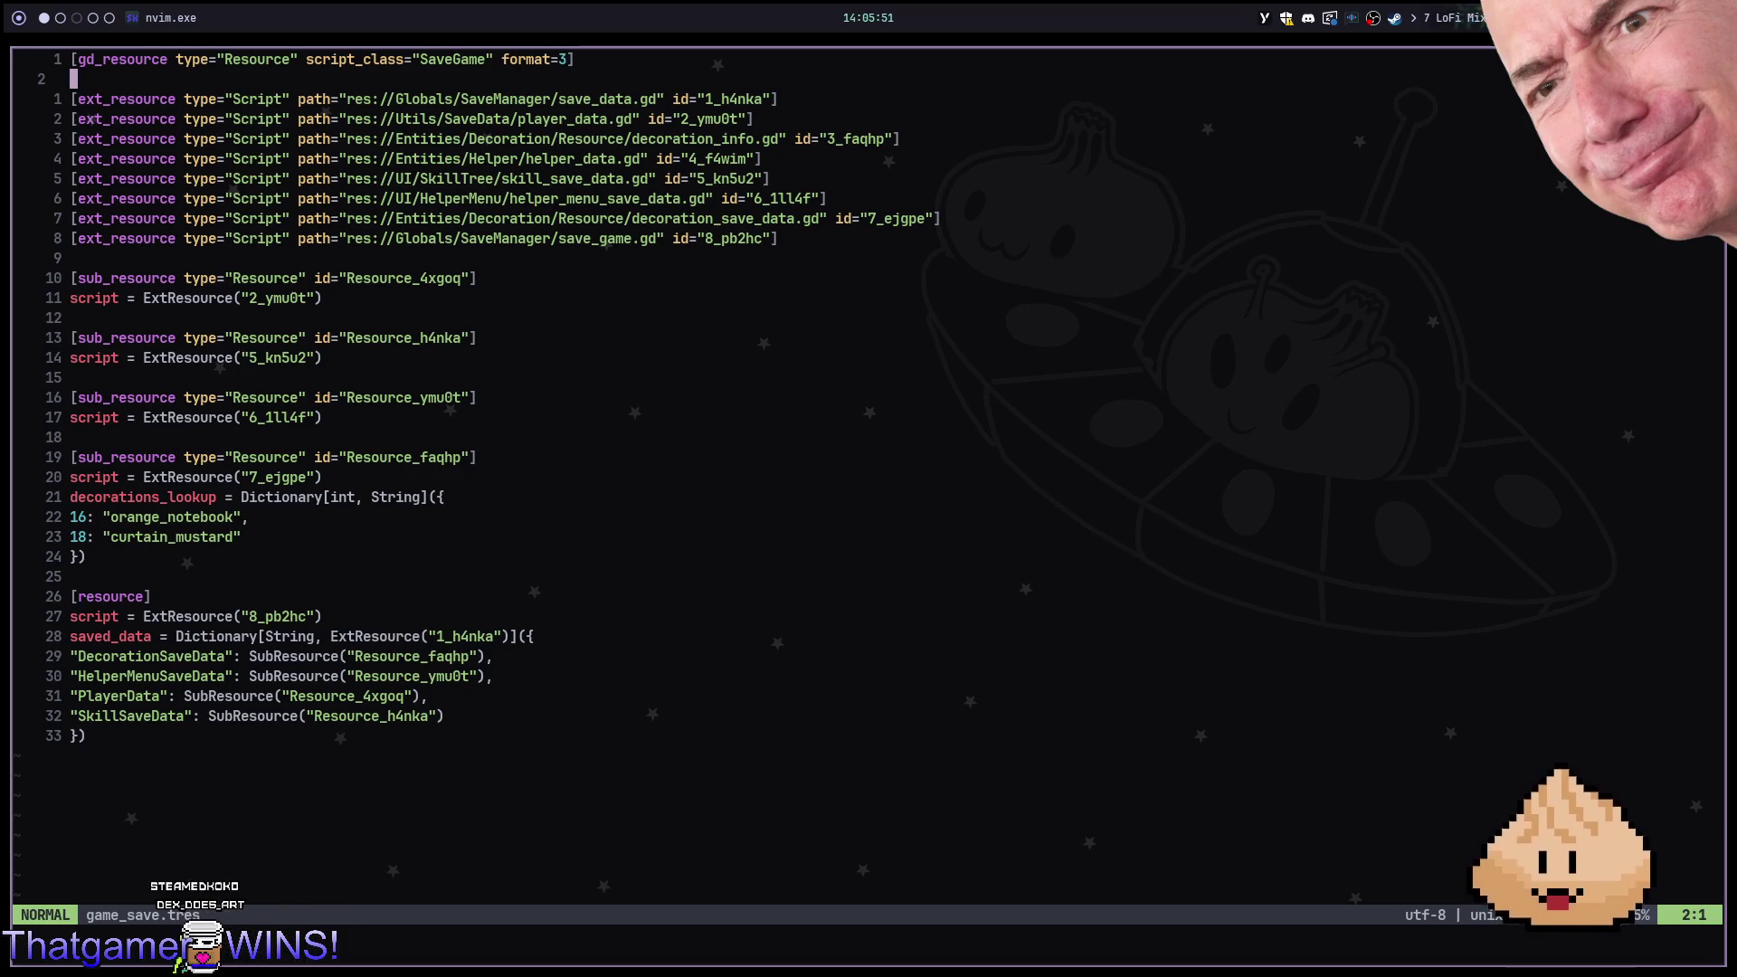
Open the hidden-bun project in Neovim and open decoration_manager.gd
key("ctrl+f")
type("h")
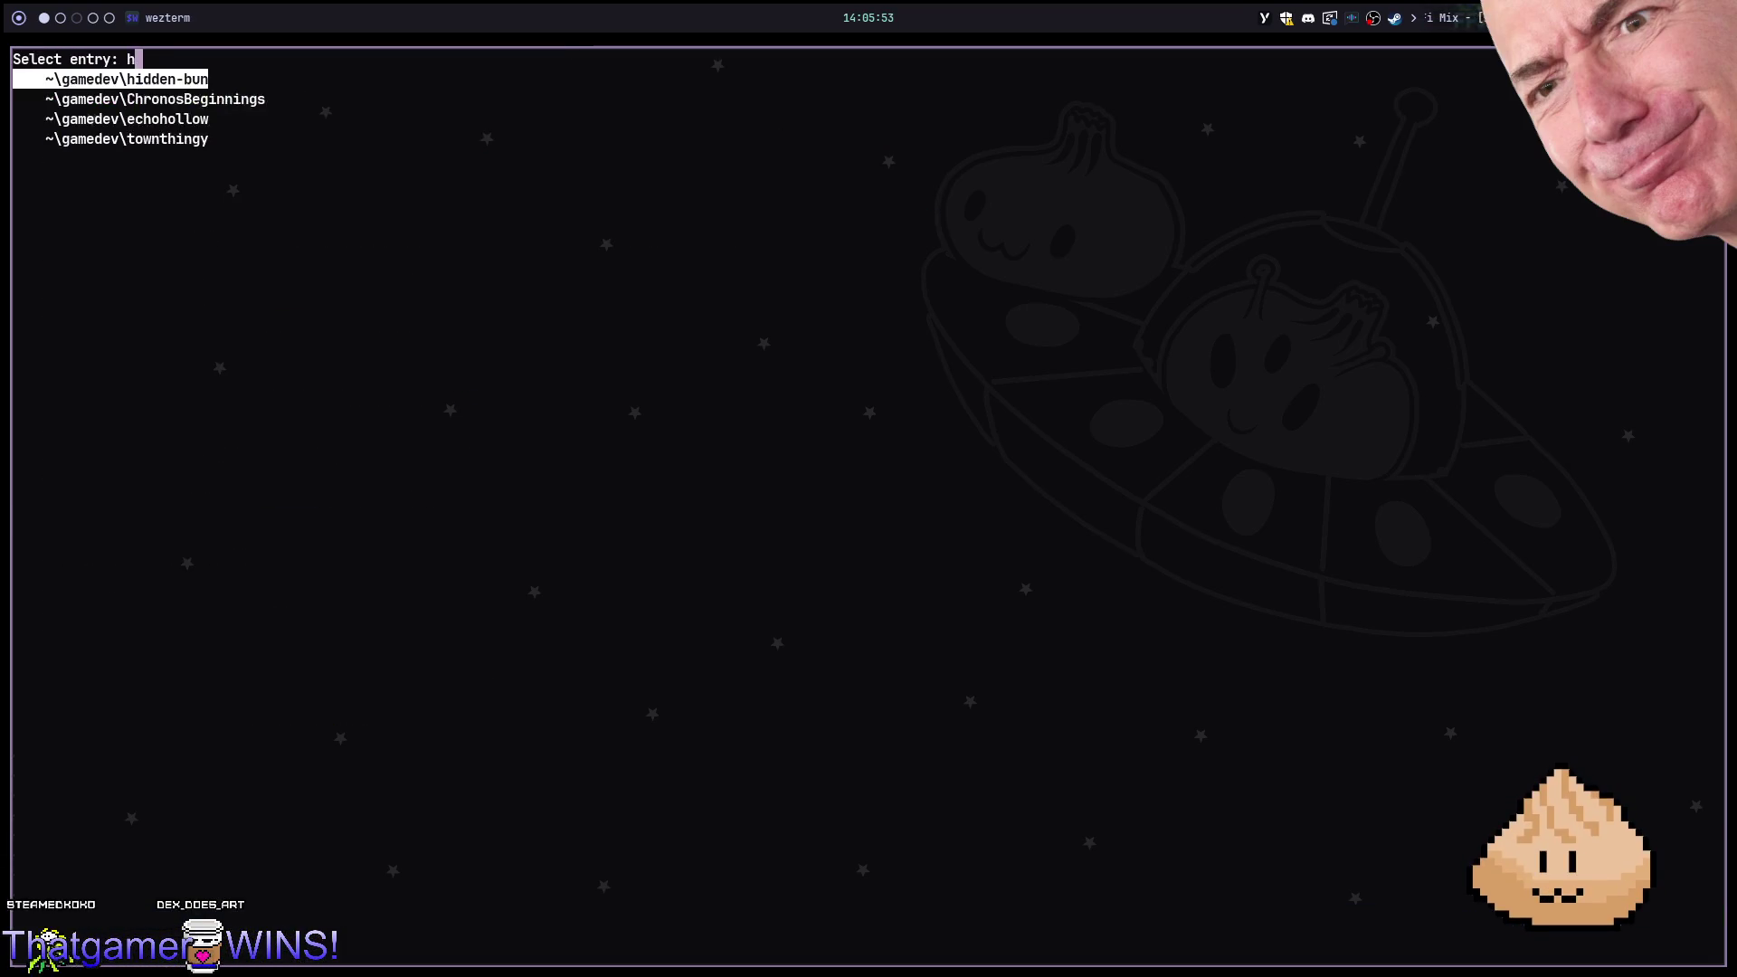
key("Return")
type("v .")
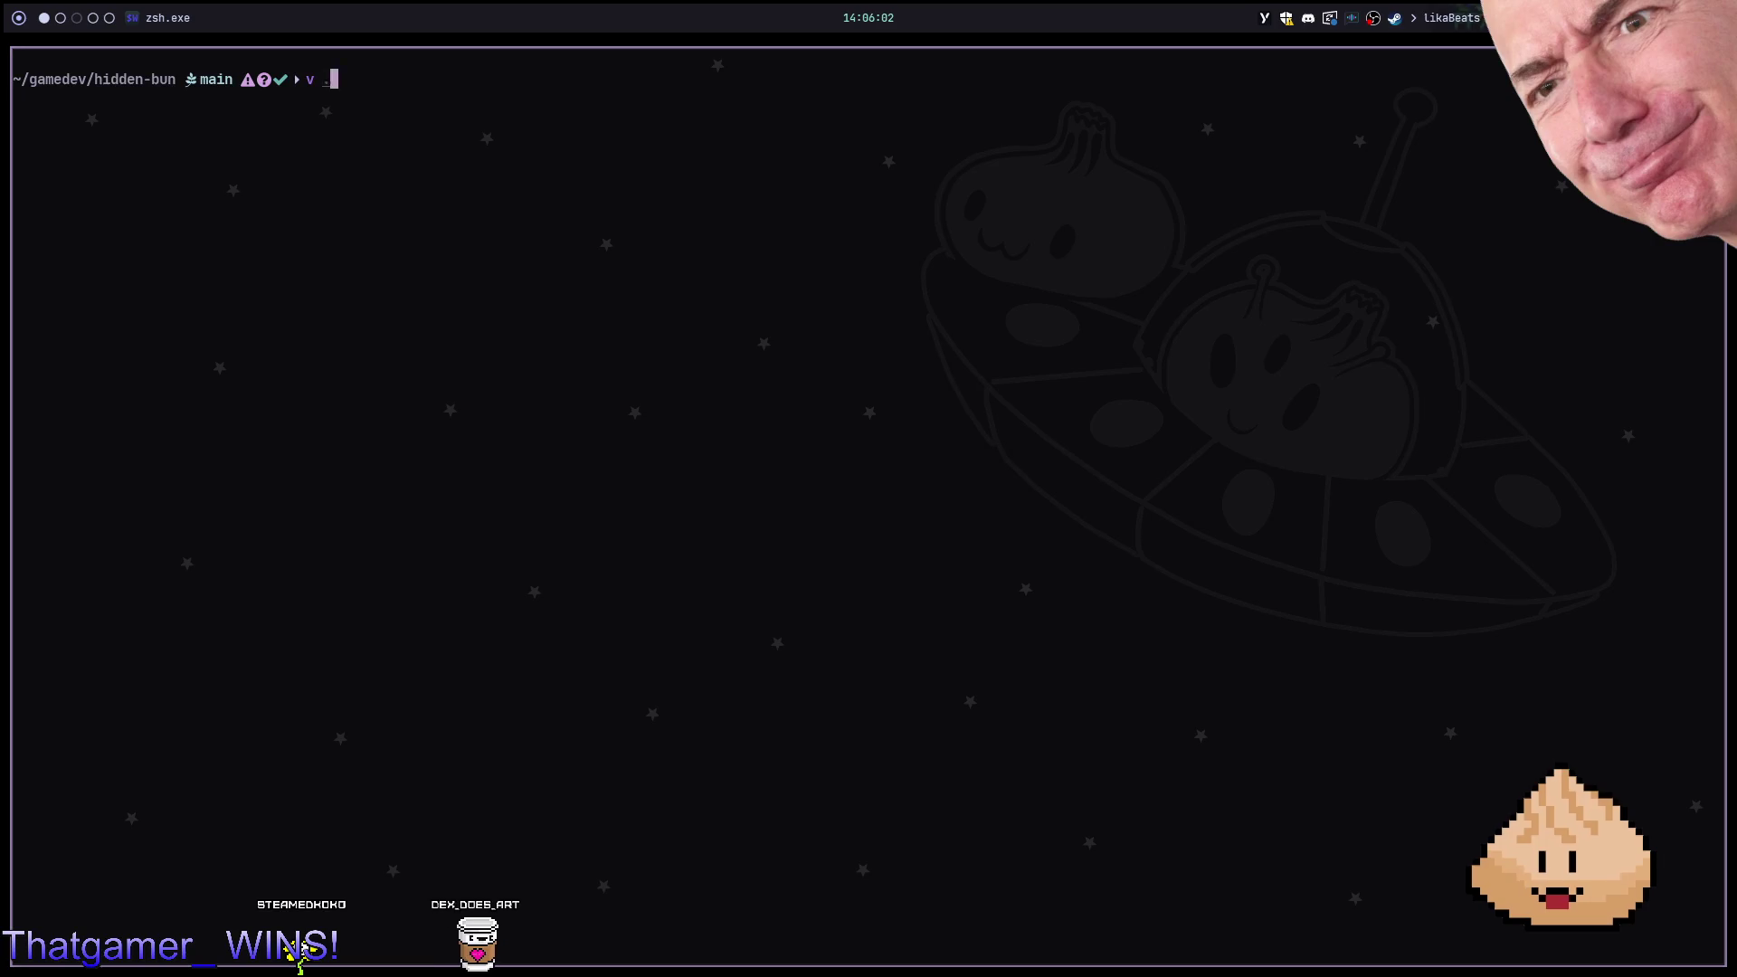
key("Return")
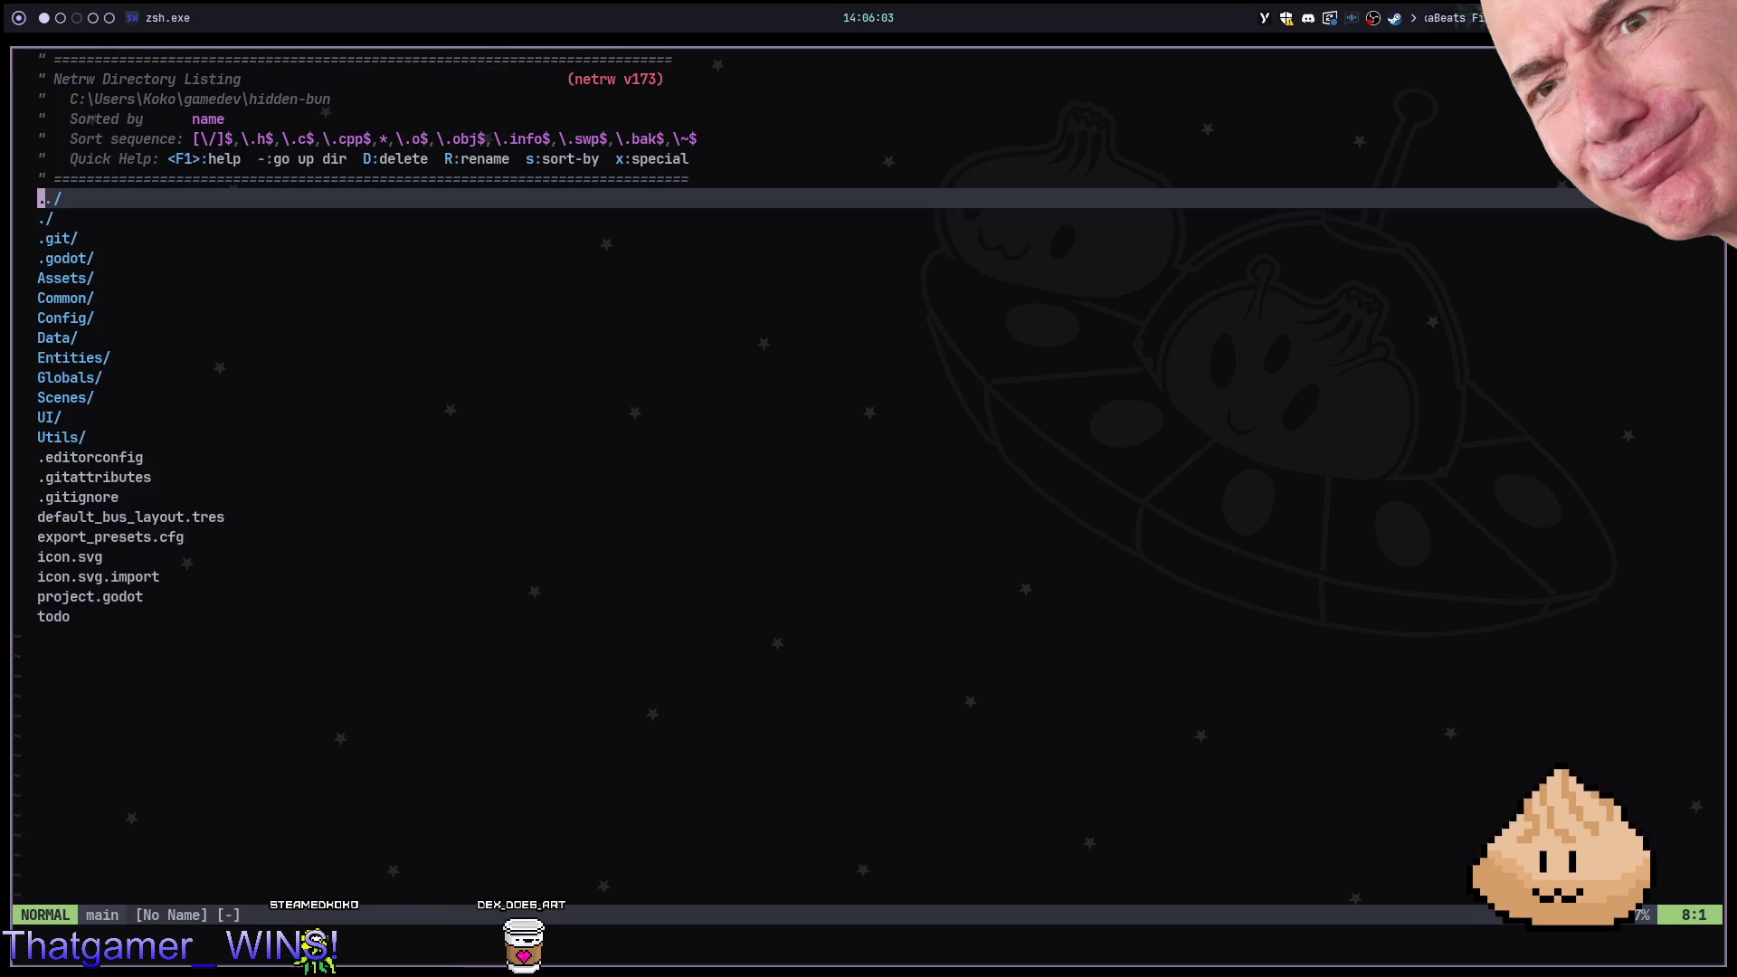
key("space")
type("pfdecoration")
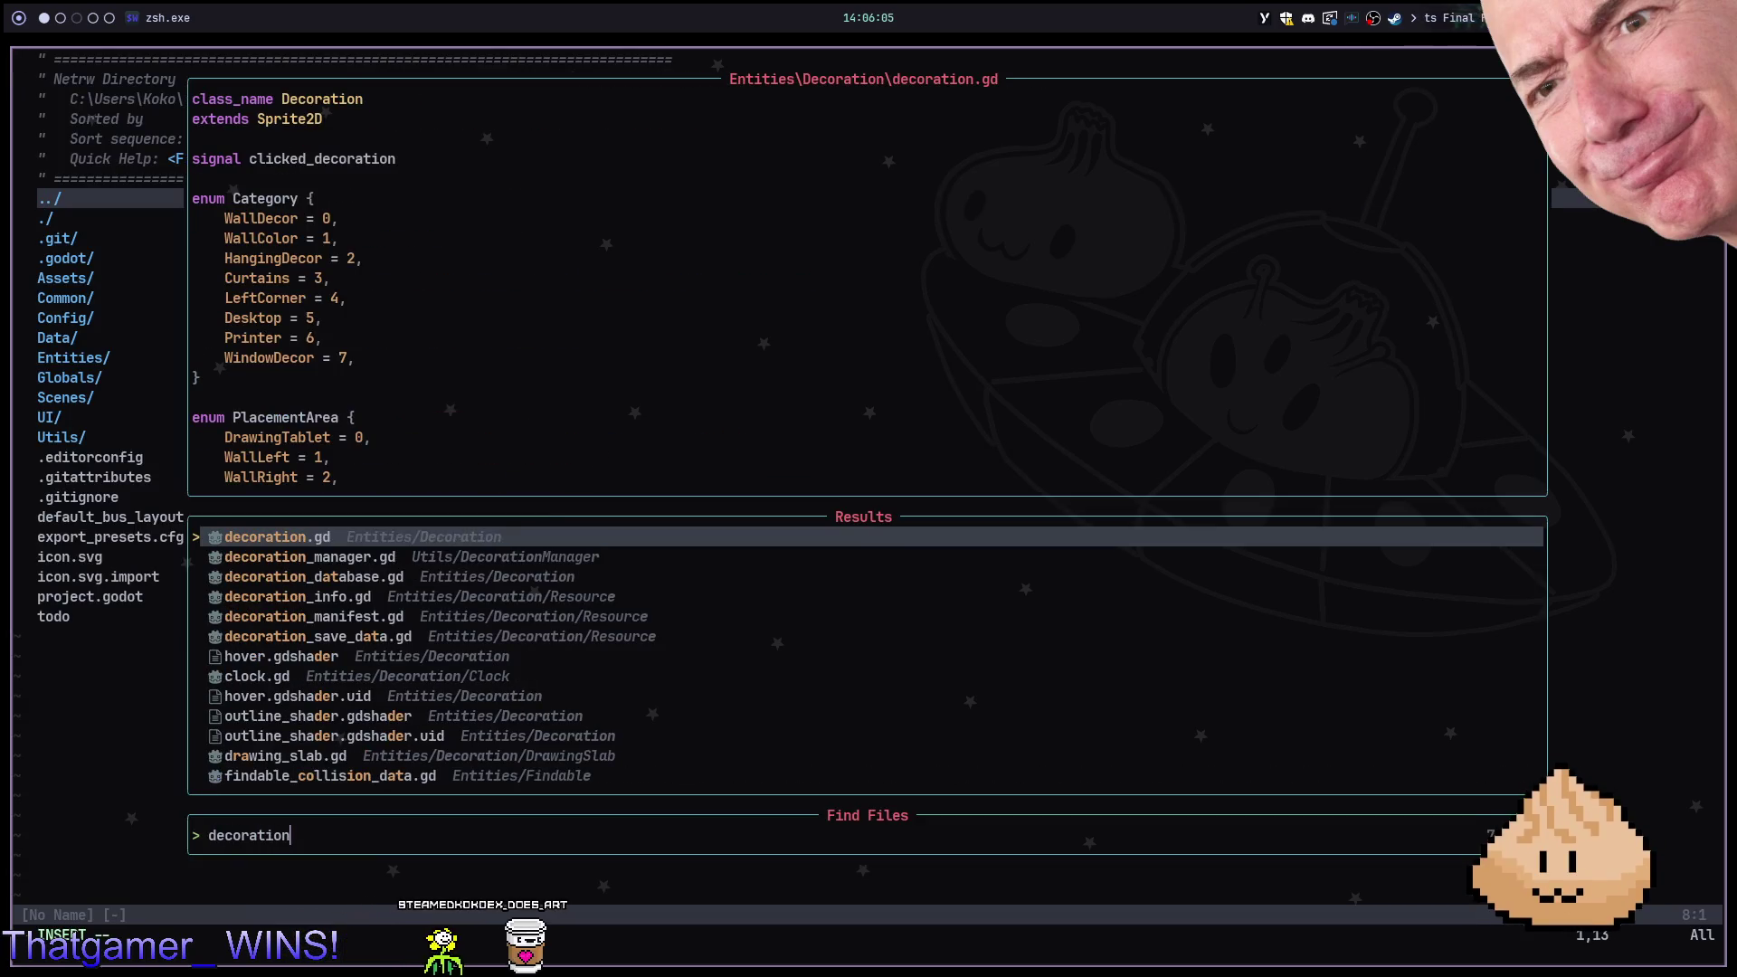
key("Down")
key("Return")
Start an if line in the placement area loop using the copied decorations_lookup expression
key("G")
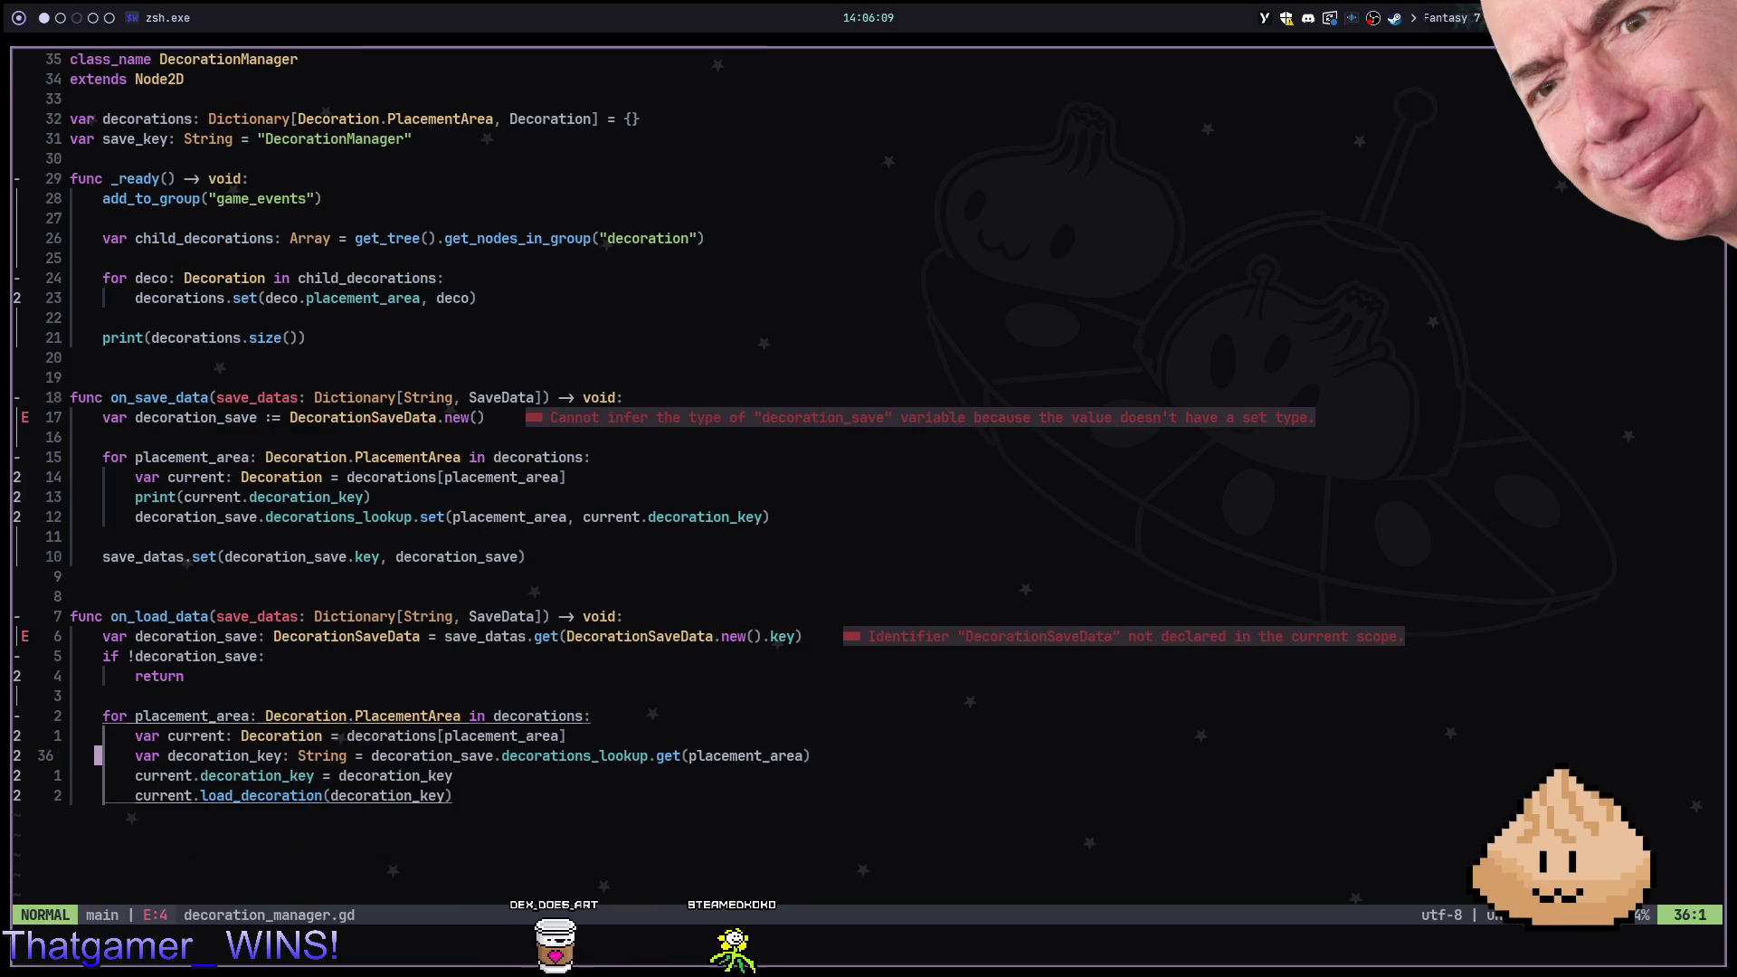
key("4")
key("k")
key("j")
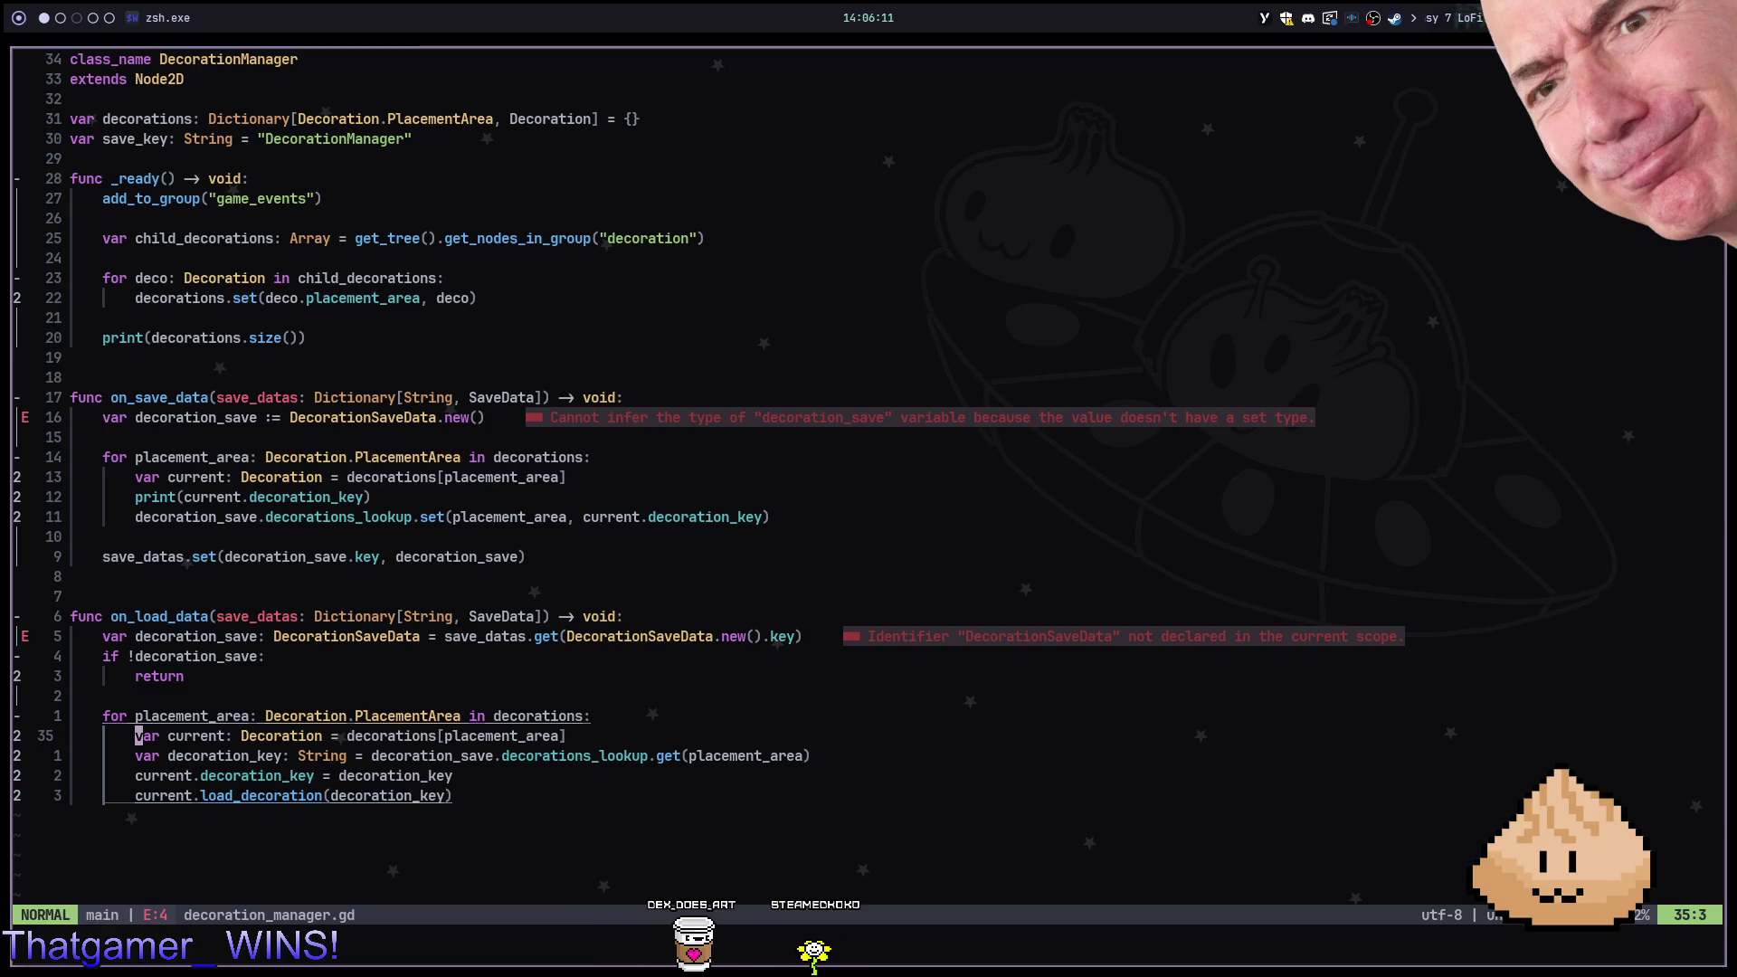
type("oif")
key("Escape")
key("j")
key("E")
key("E")
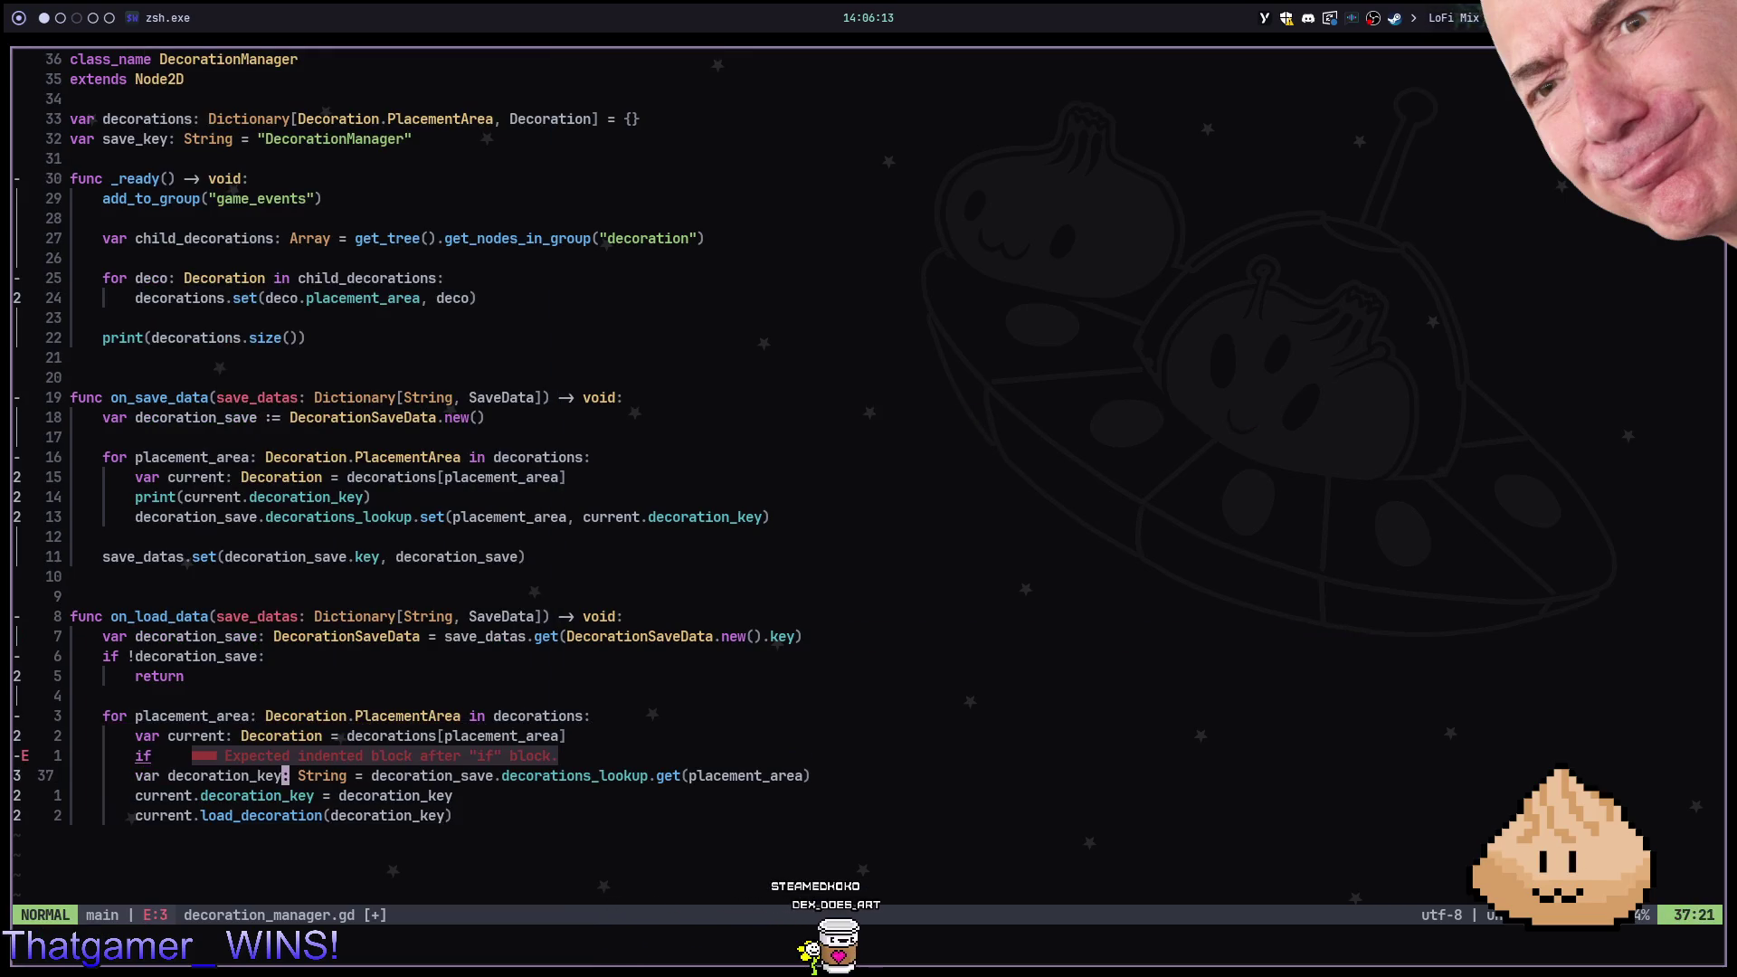
key("w")
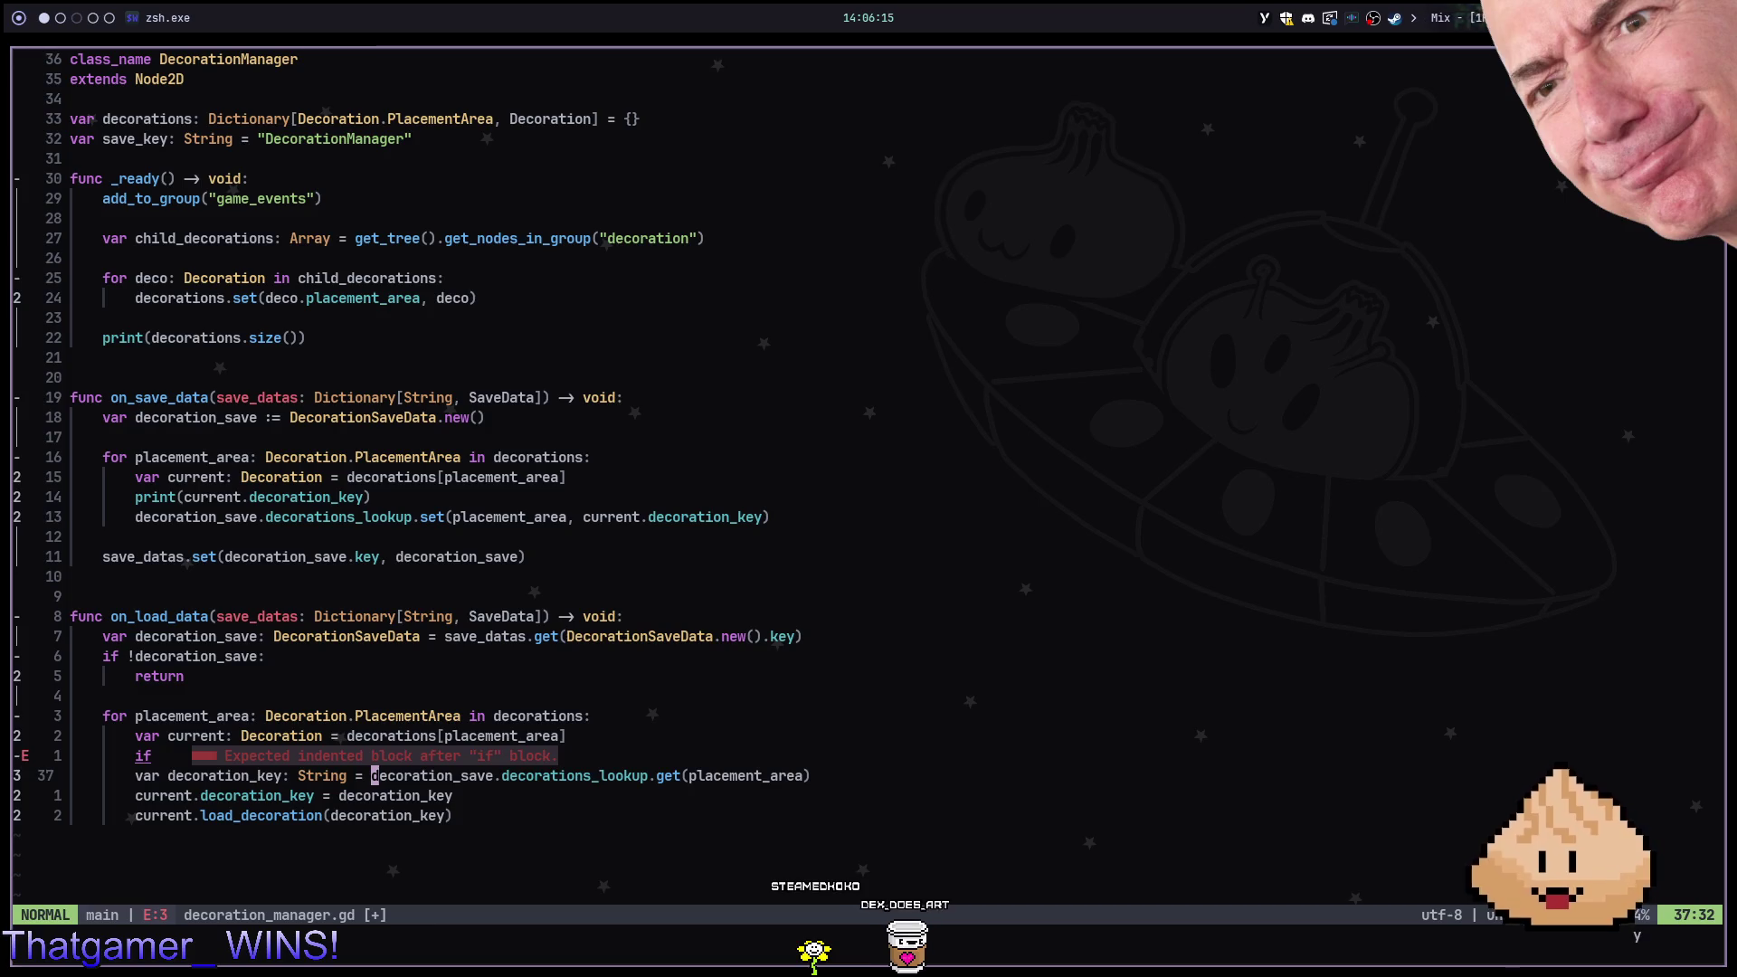
key("y")
key("$")
key("k")
key("p")
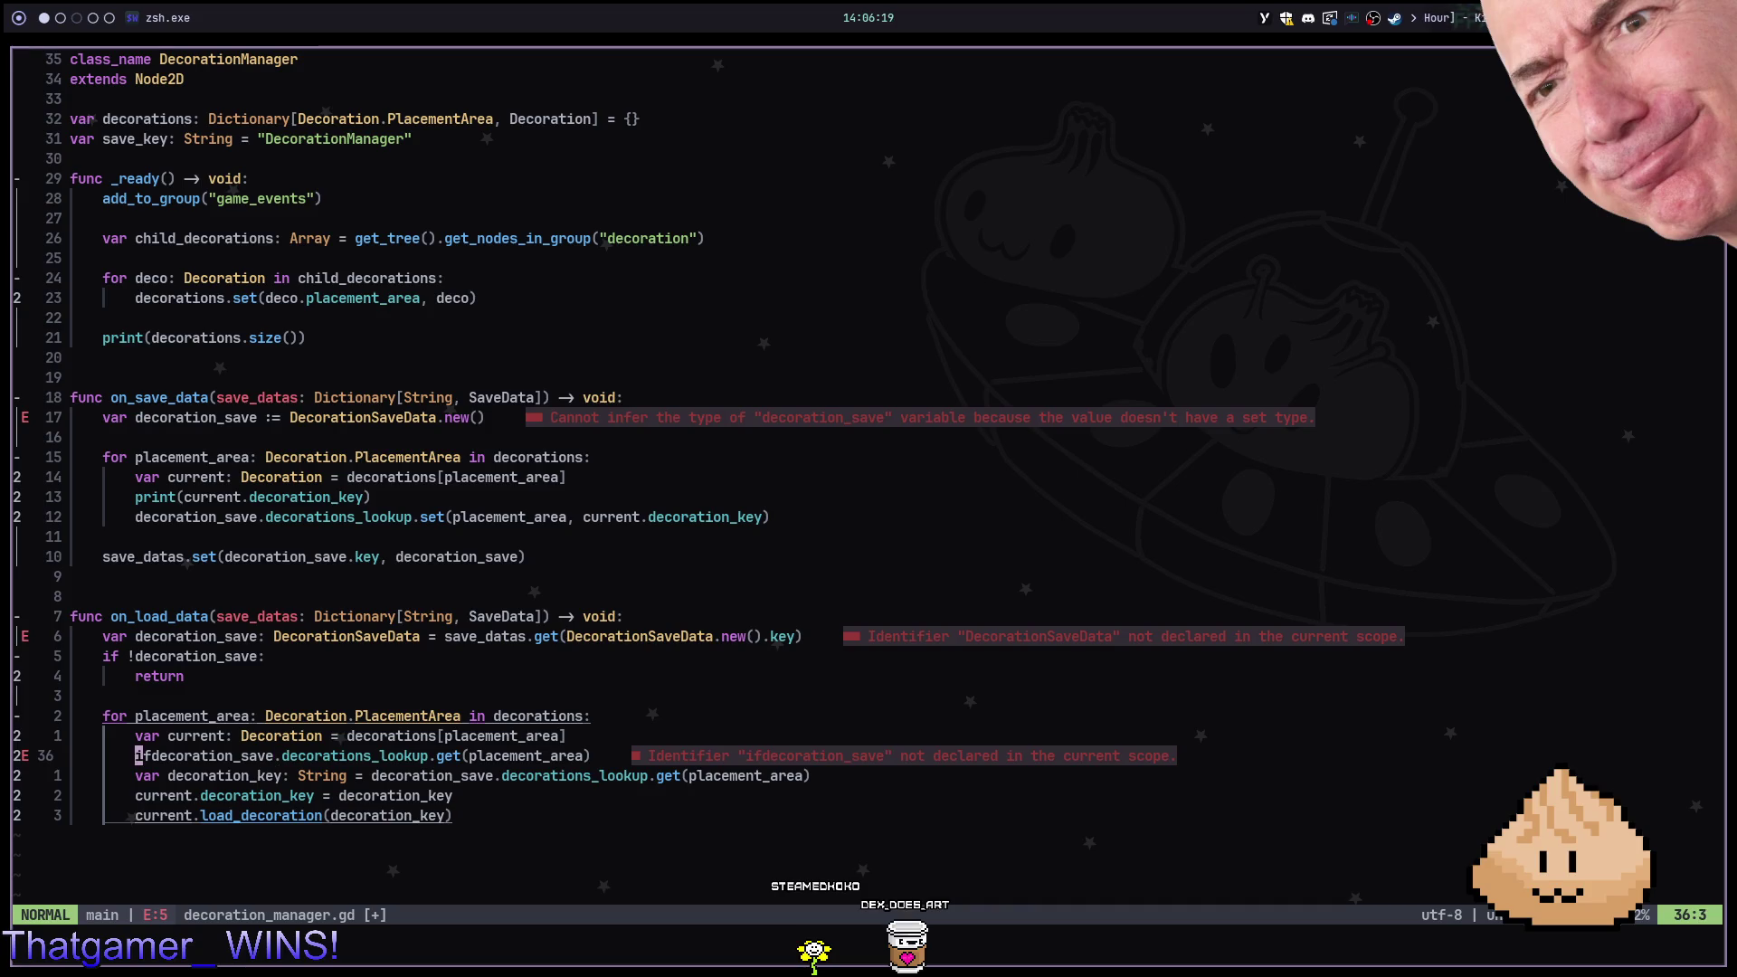
Complete it as 'if !decoration_save.decorations_lookup.get(placement_area): pass'
type("la")
key("Escape")
type("A:")
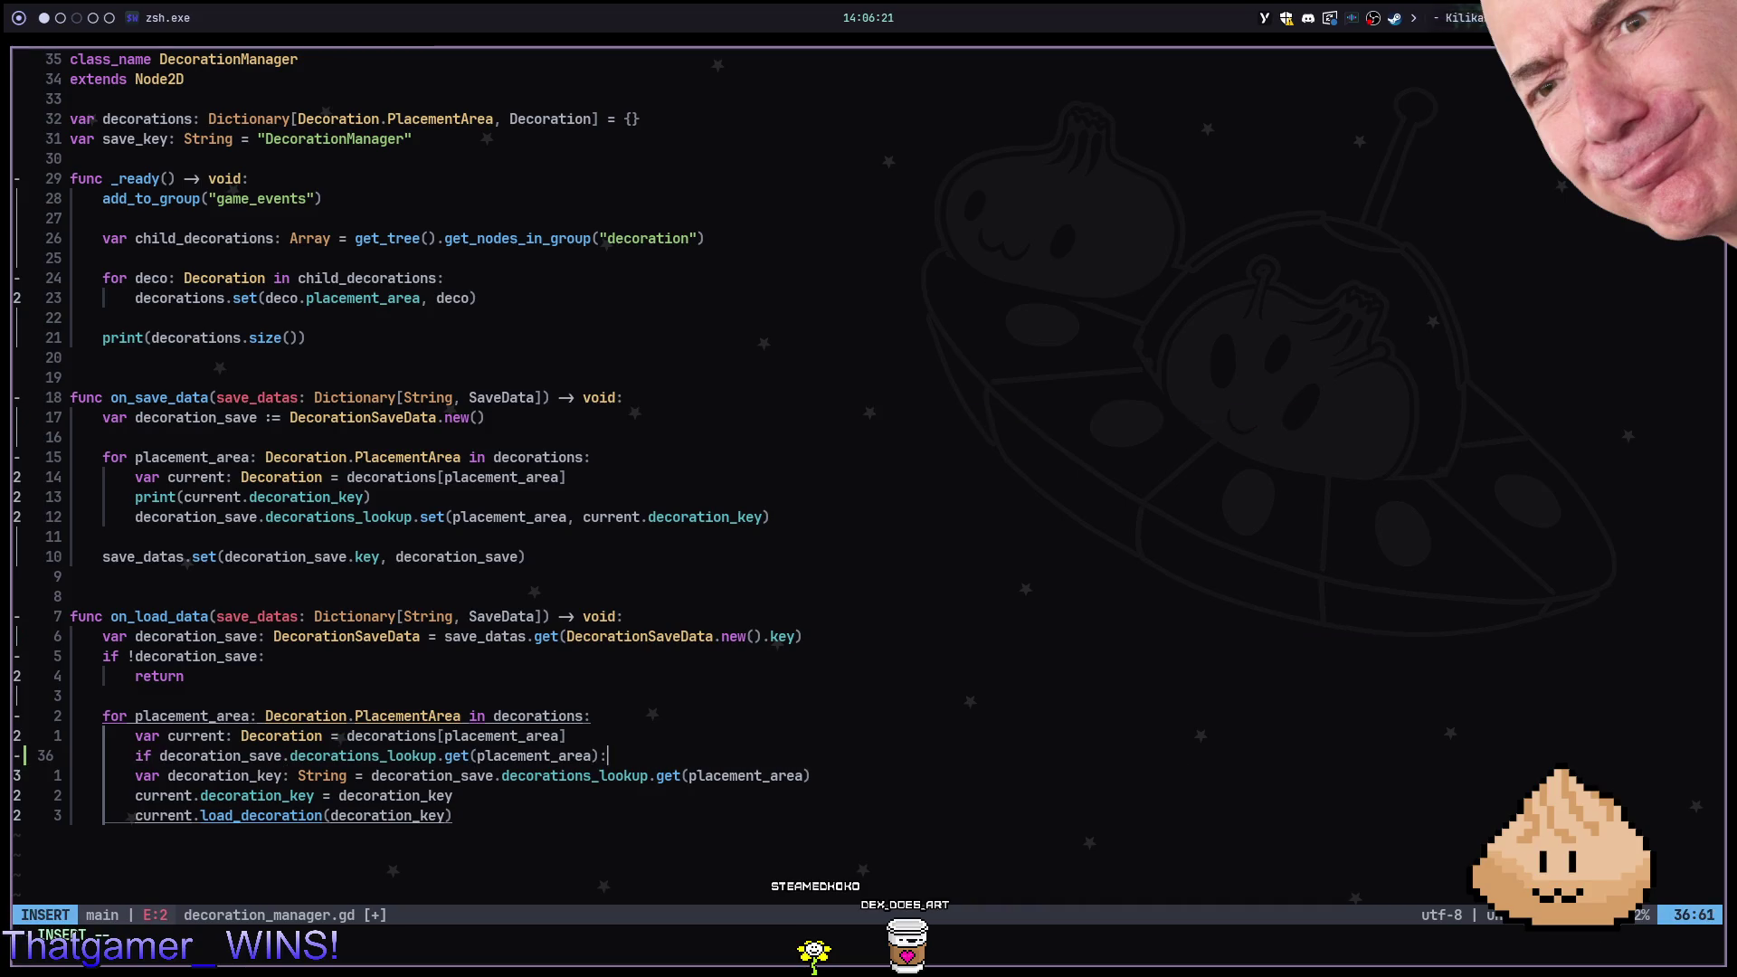
key("Return")
type("pass")
key("Escape")
type("k")
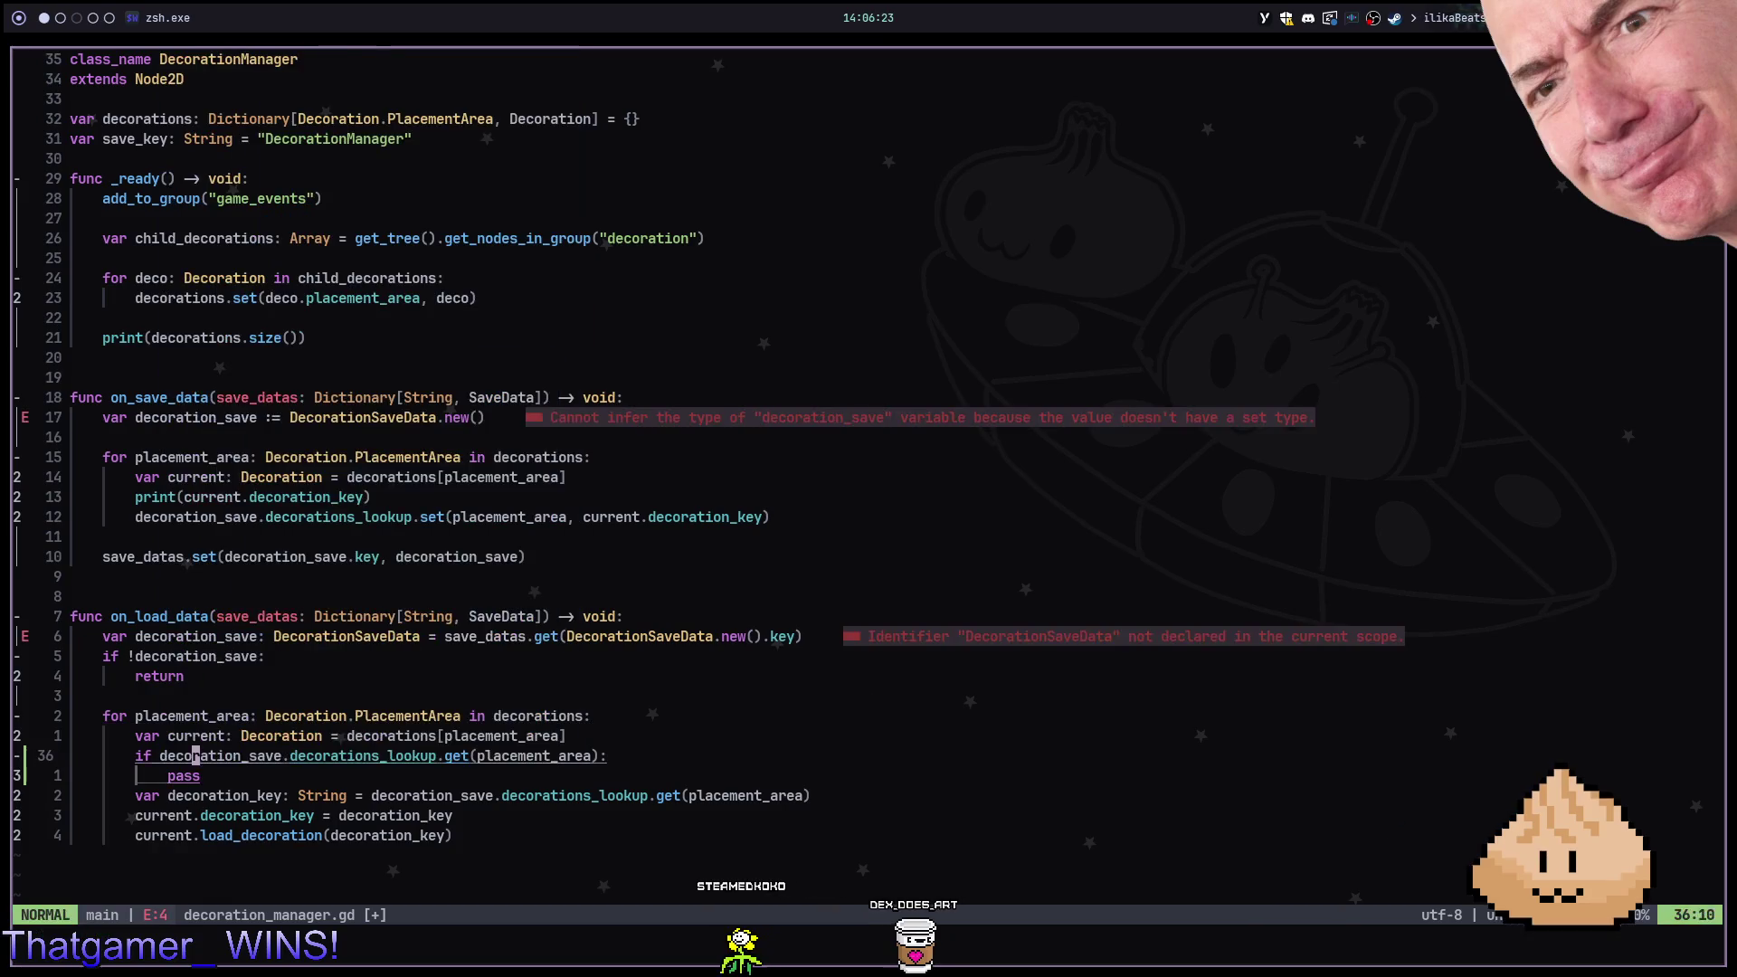
type("bi!")
key("Escape")
Save decoration_manager.gd with :w and run the game in Godot
key("j")
key("o")
key("Escape")
type(":")
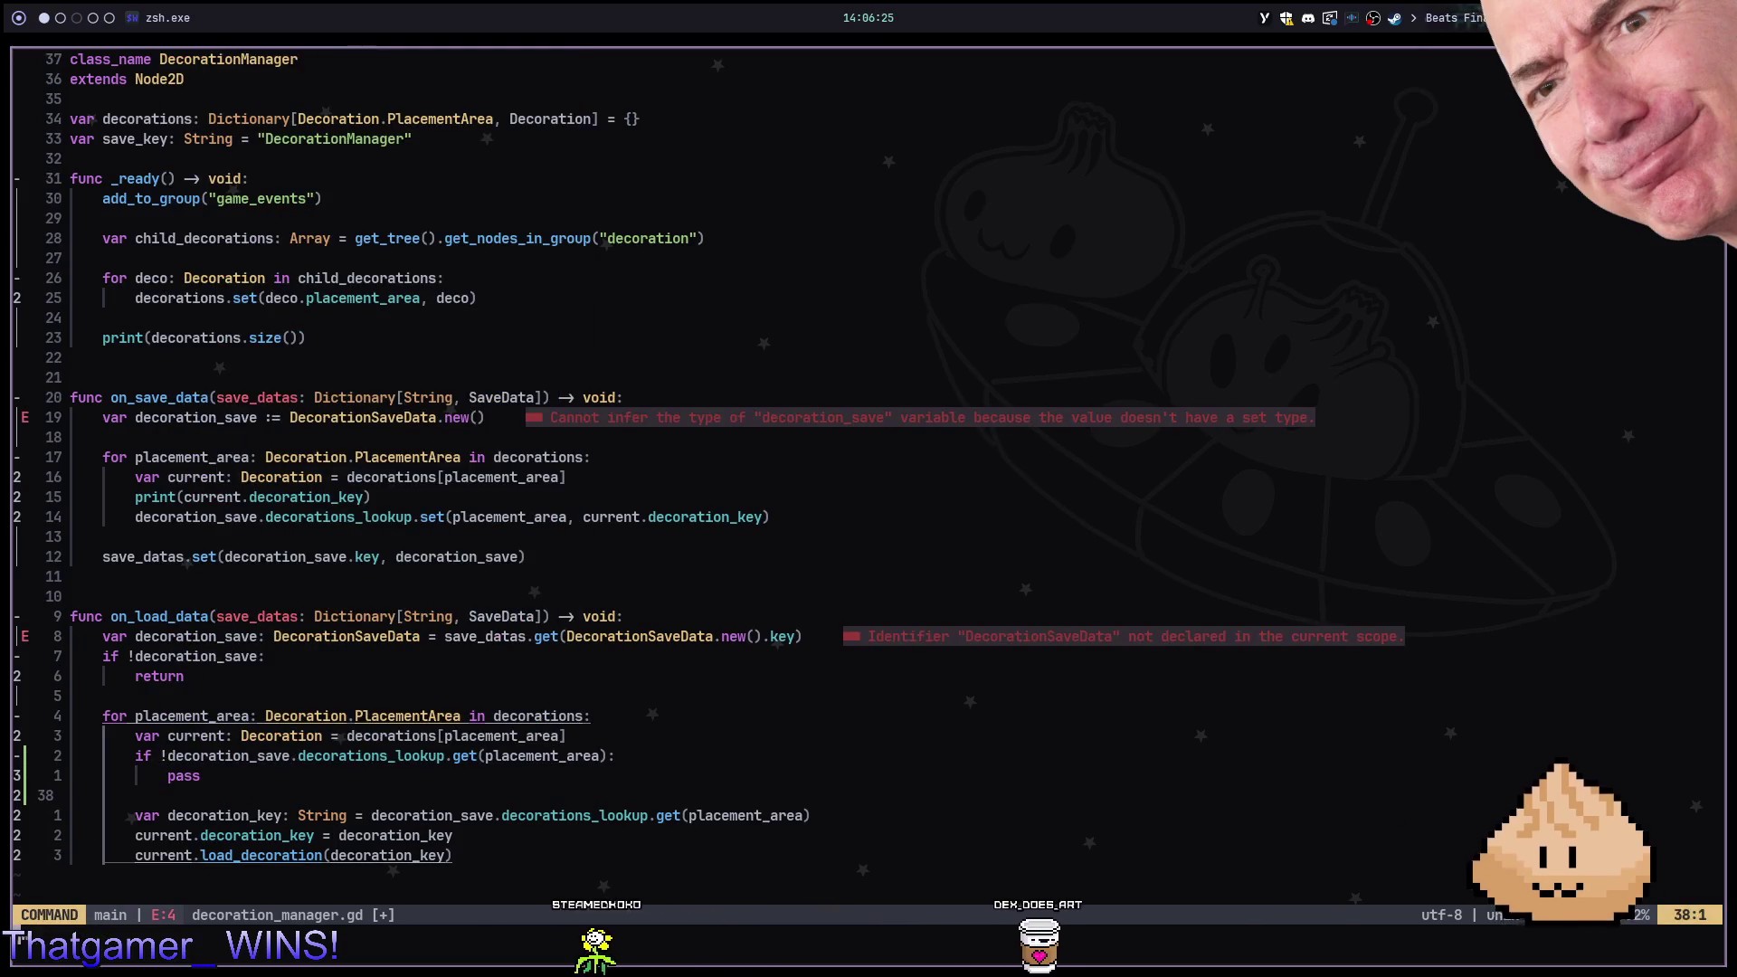
type("w")
key("Return")
key("super+2")
key("F5")
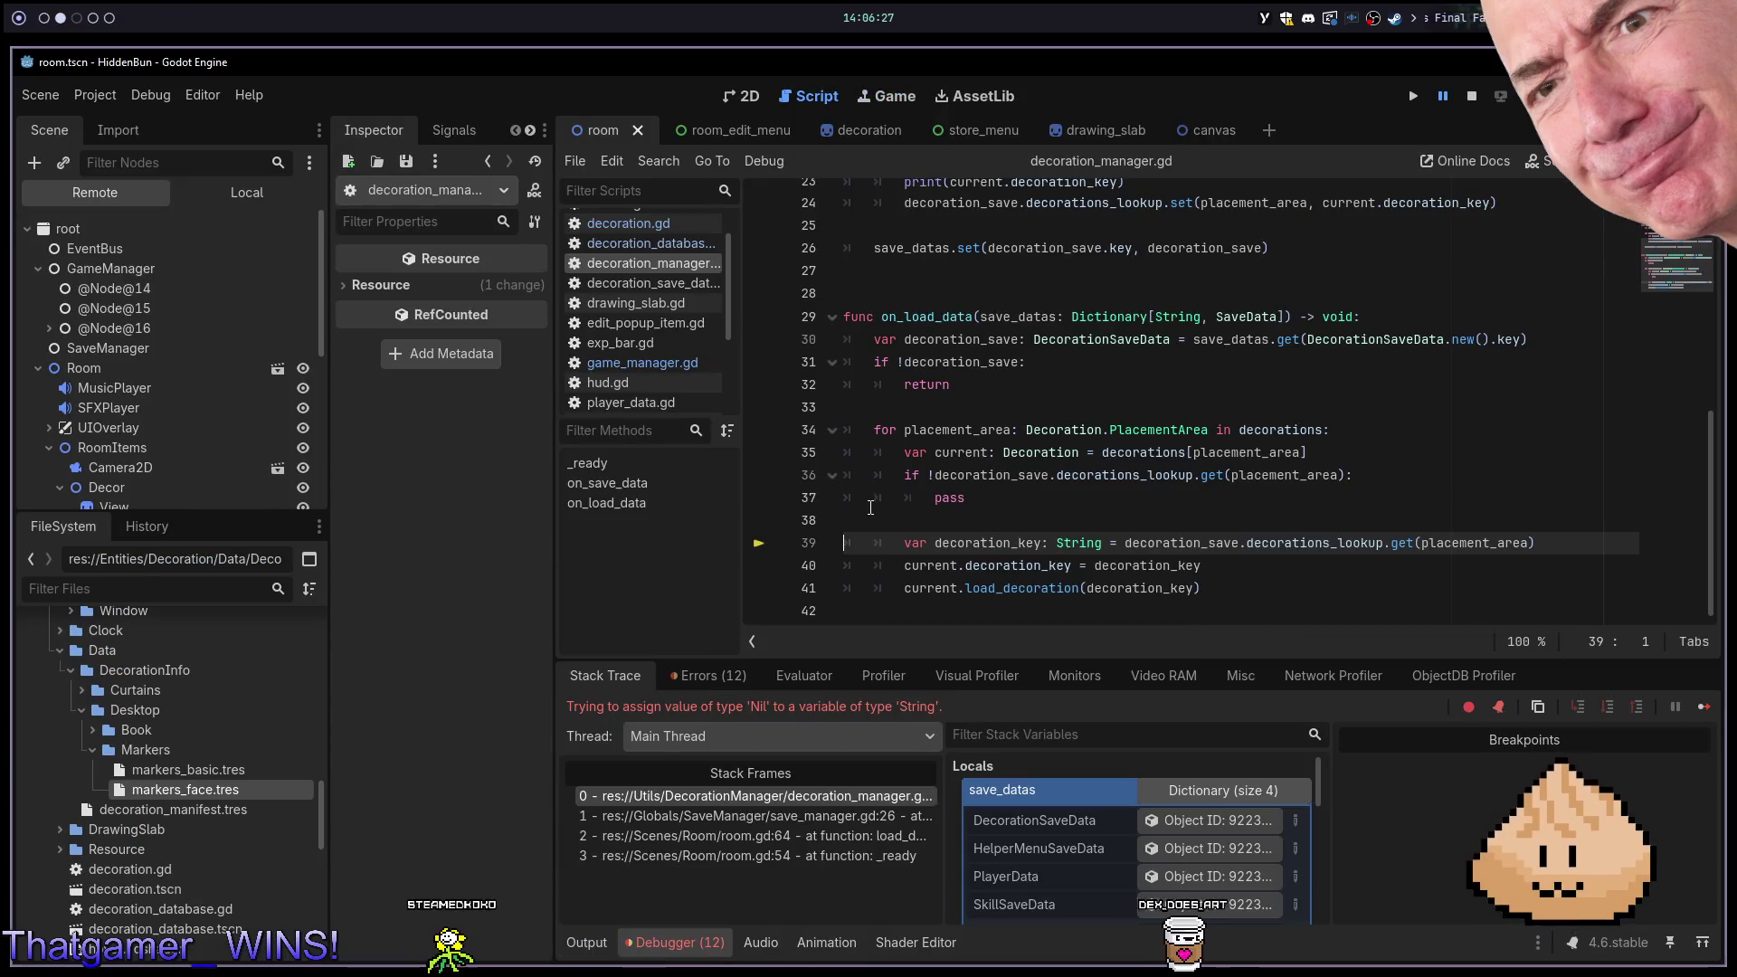
left_click(1026, 537)
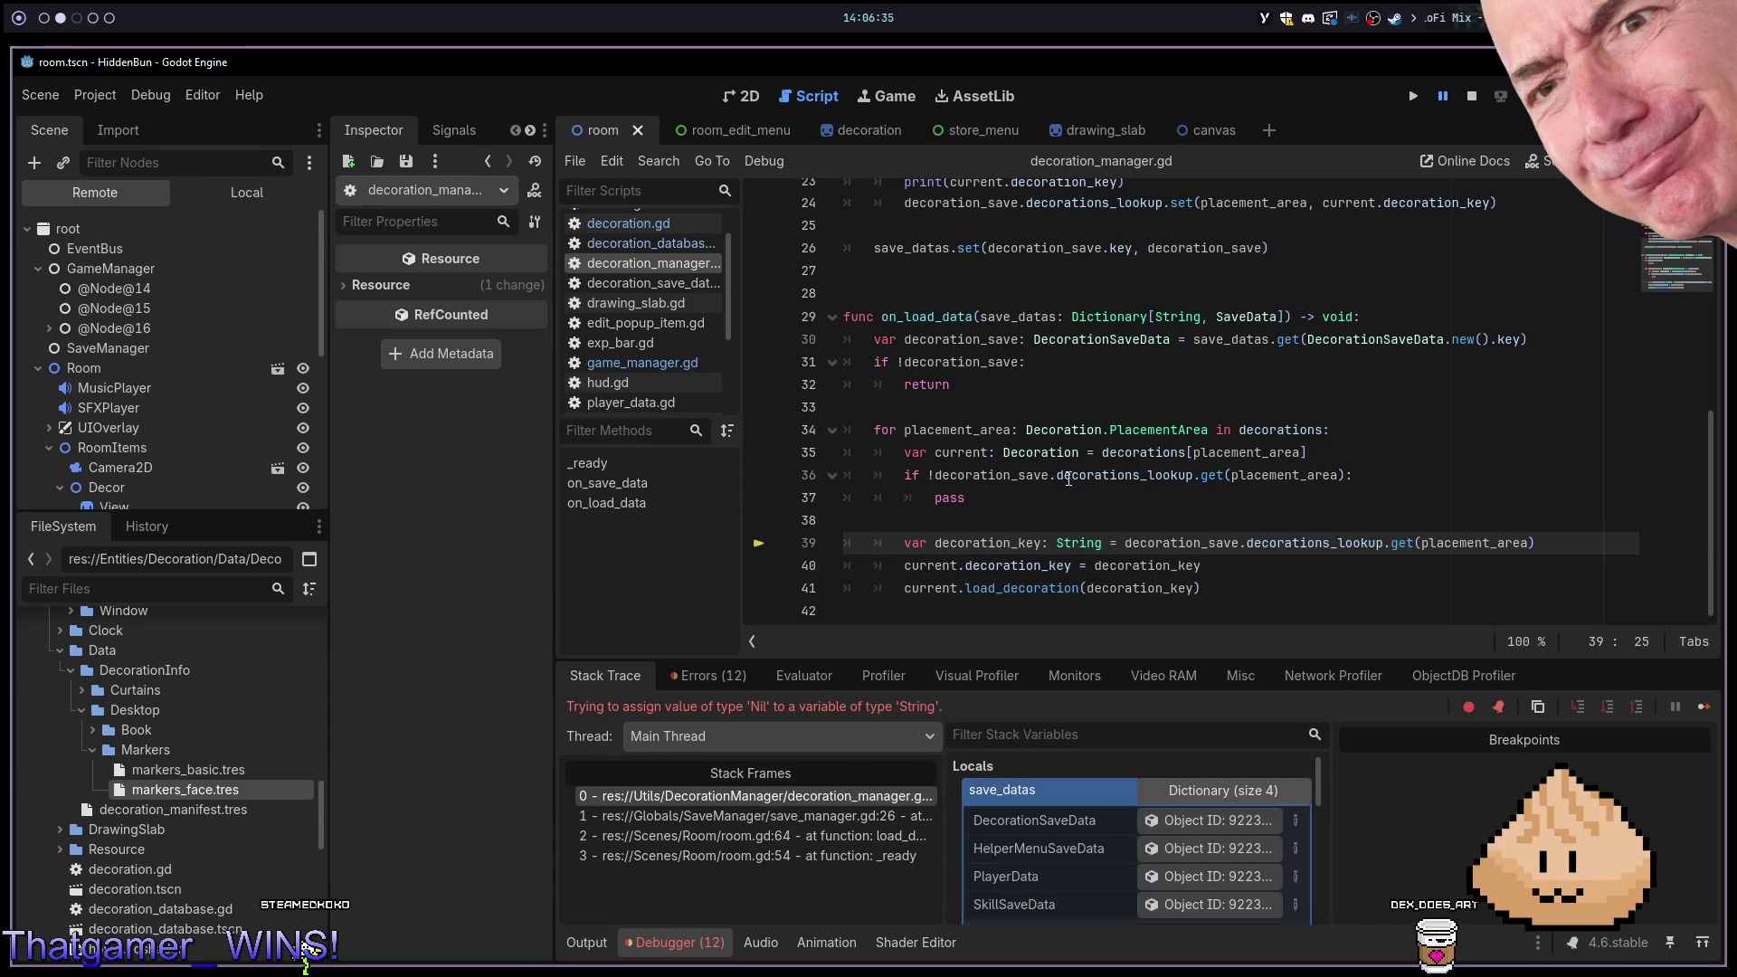
double_click(978, 550)
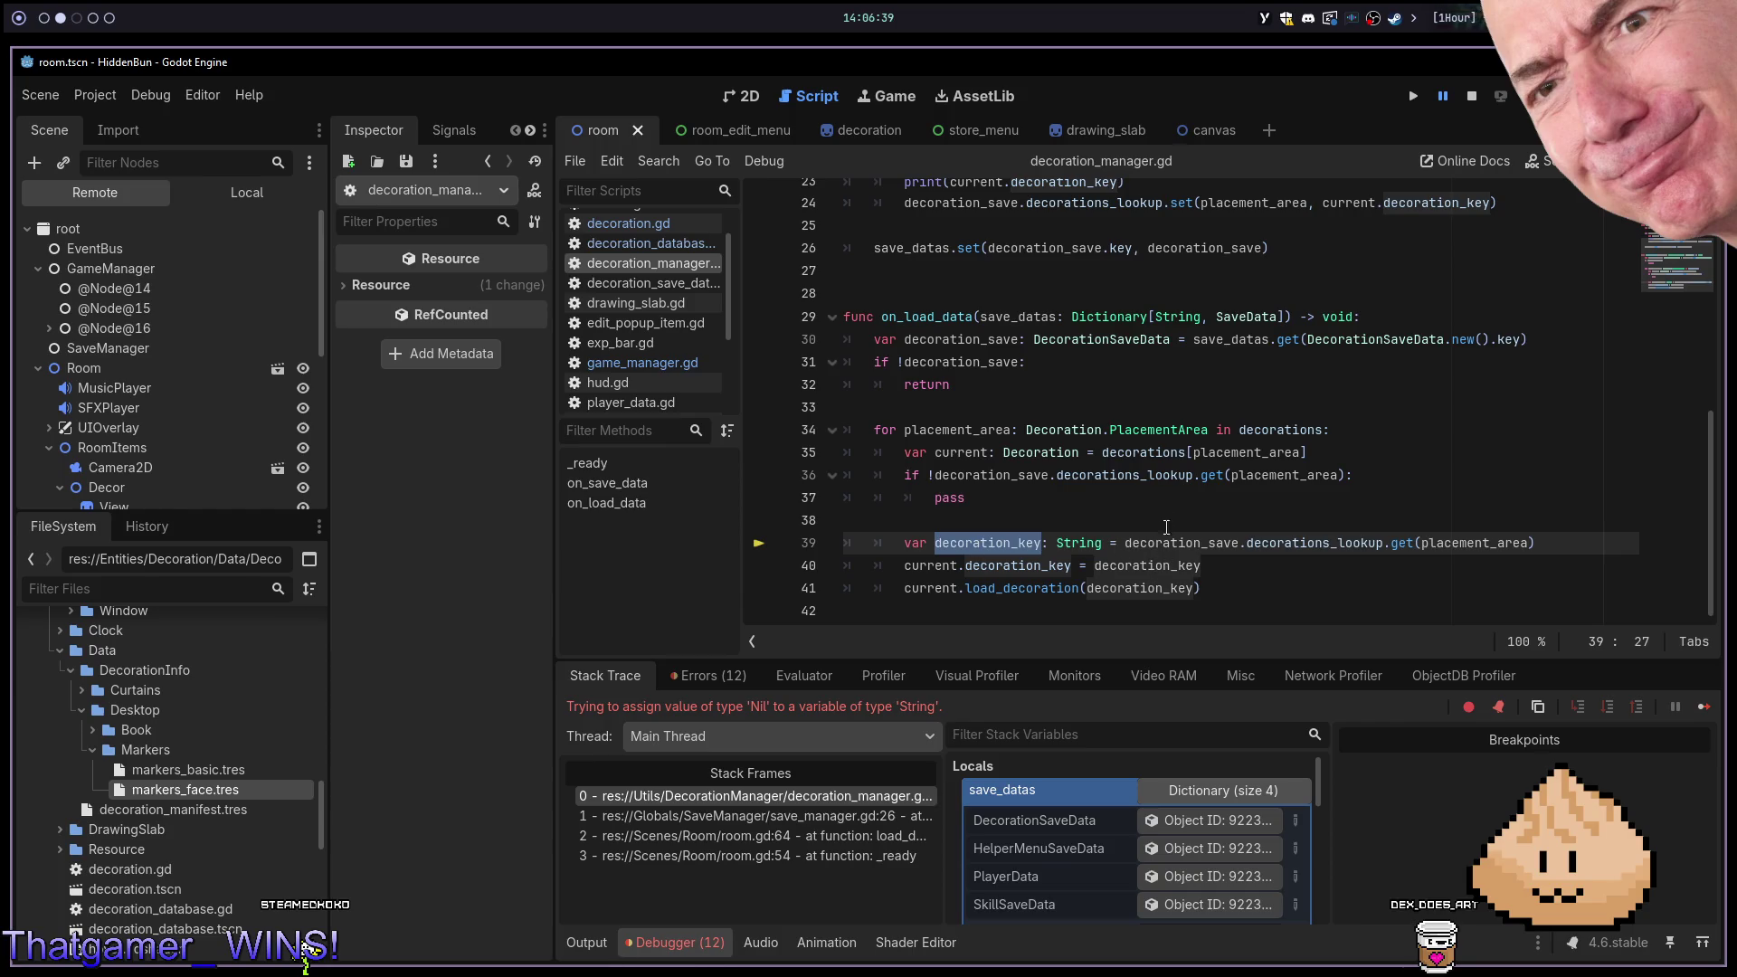
left_click(1037, 545)
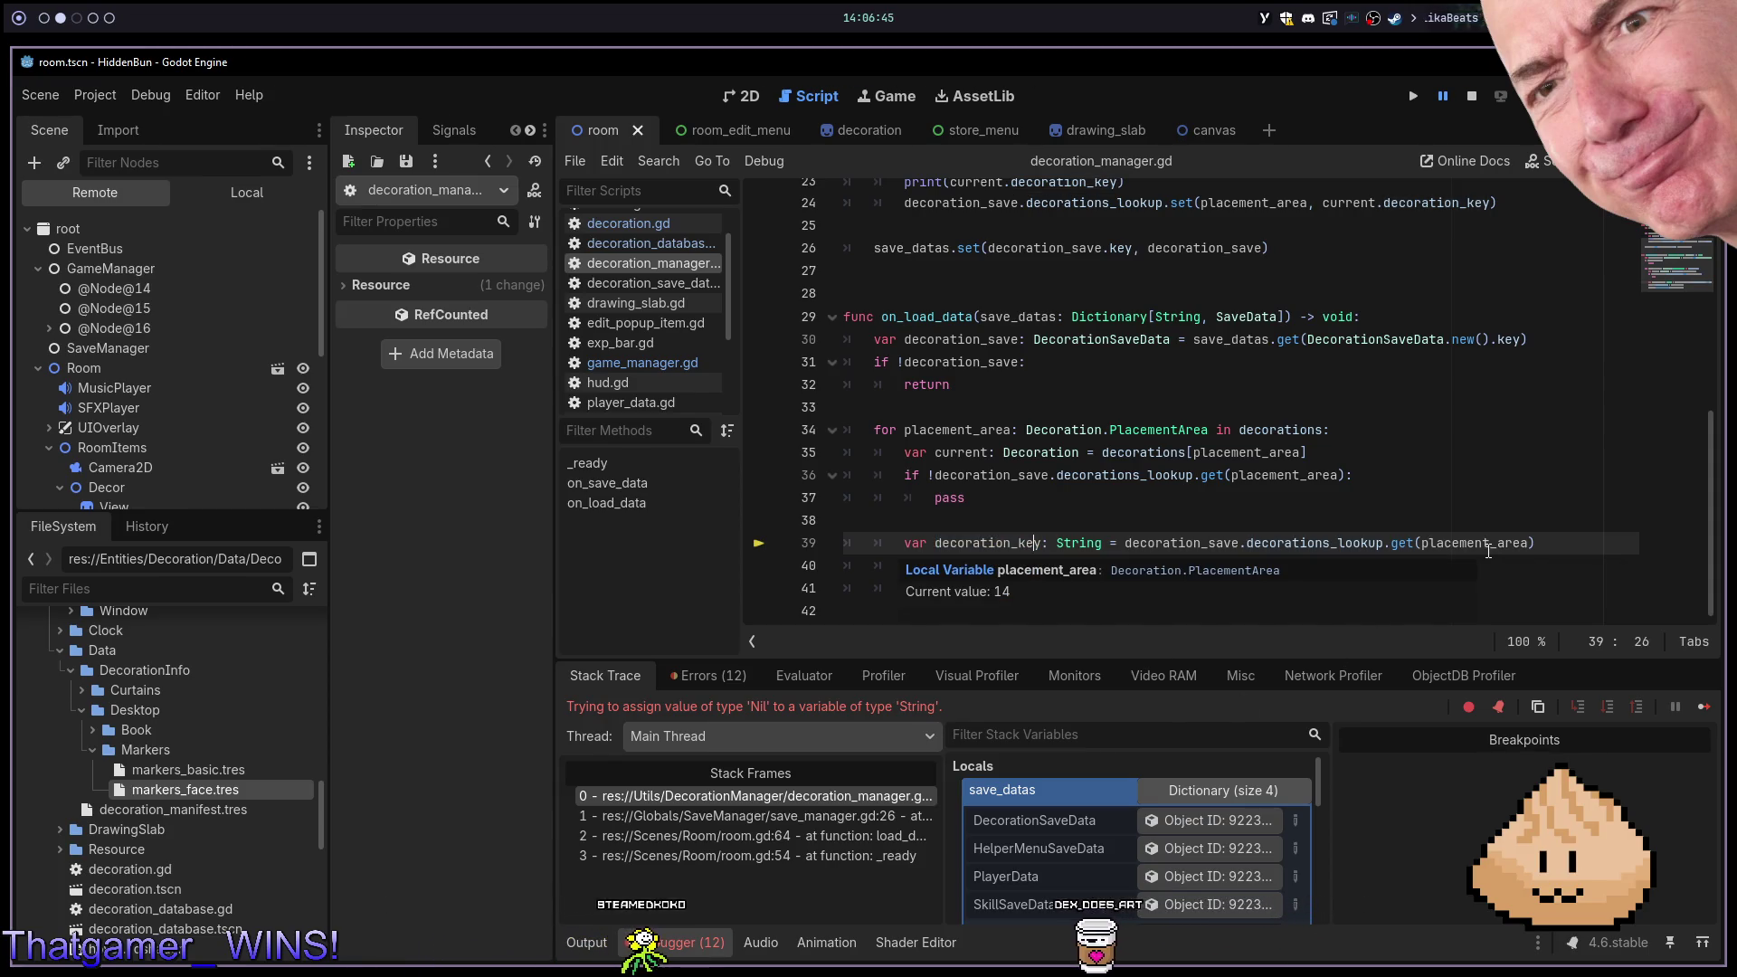
left_click(1357, 547)
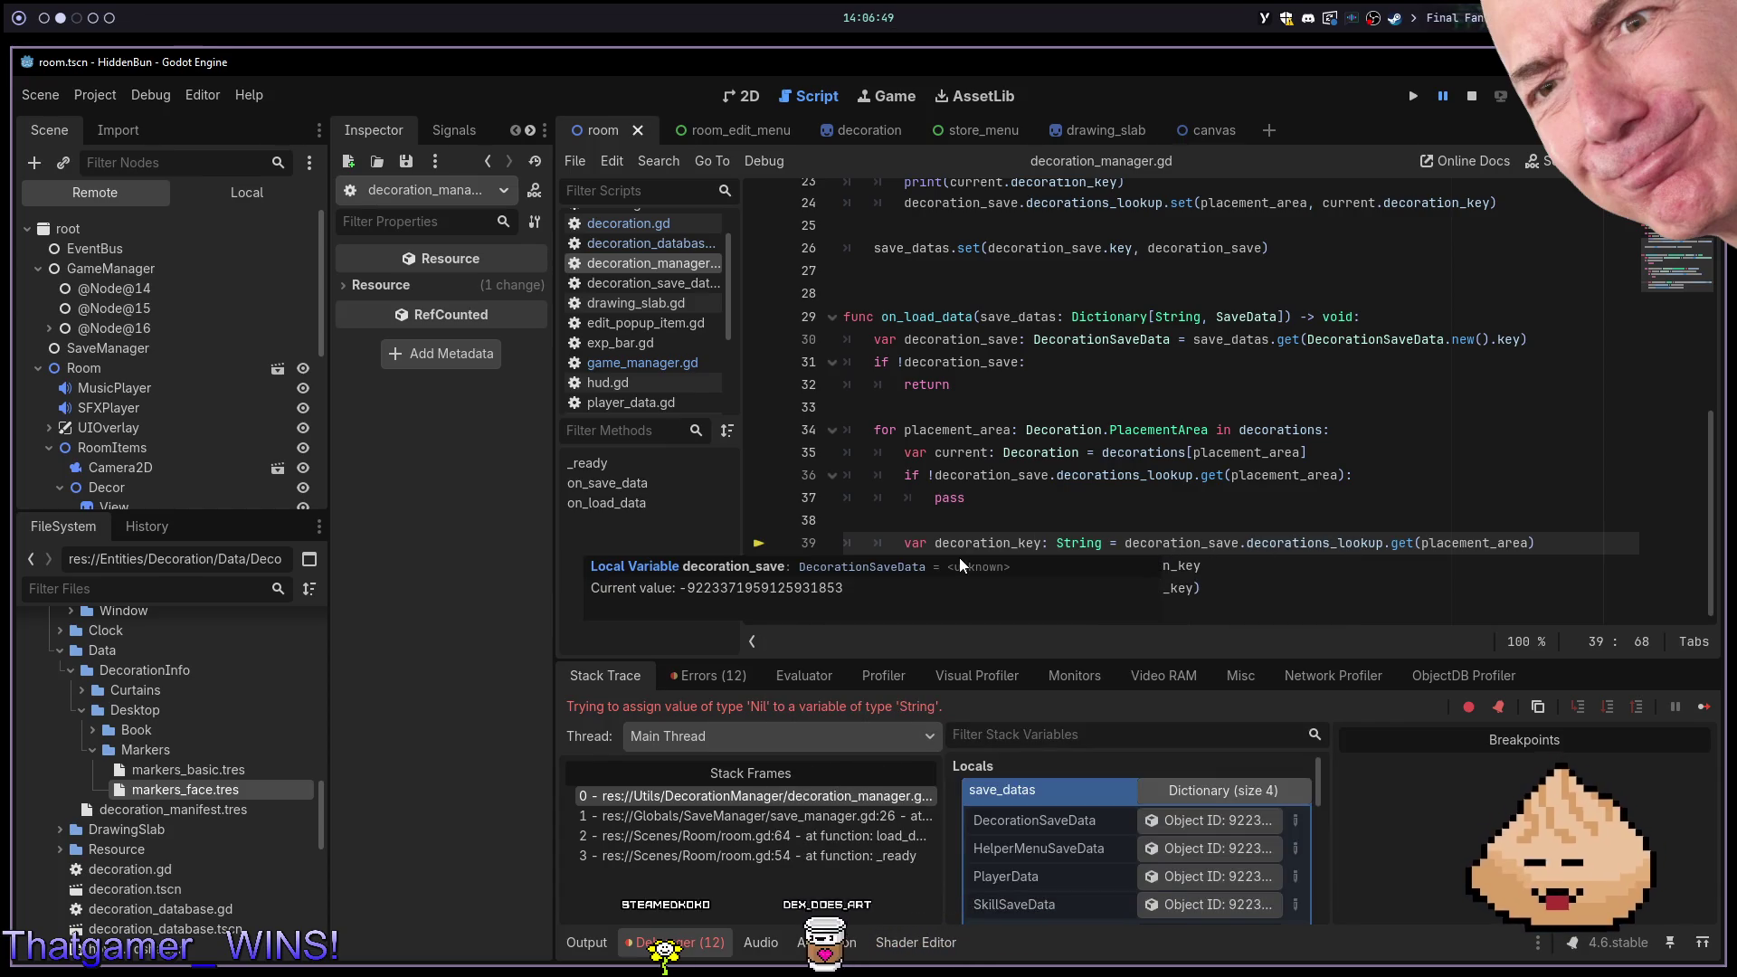
double_click(982, 543)
scroll(1500, 517, "up", 8)
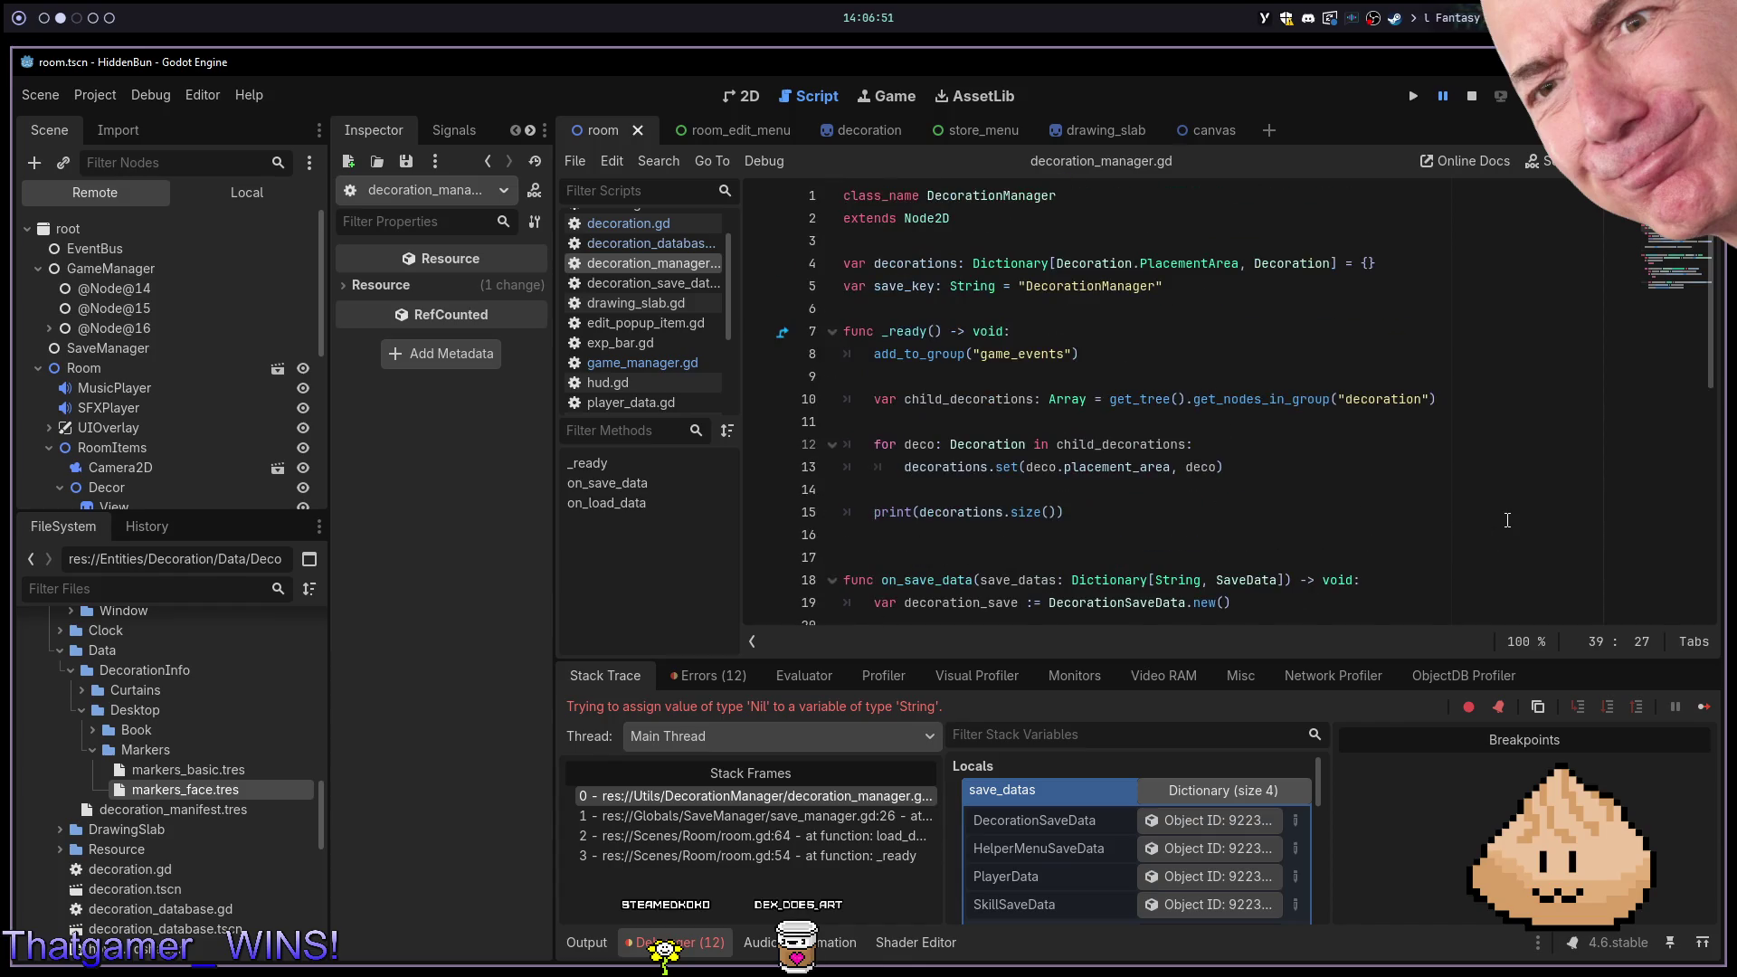
scroll(1502, 523, "down", 8)
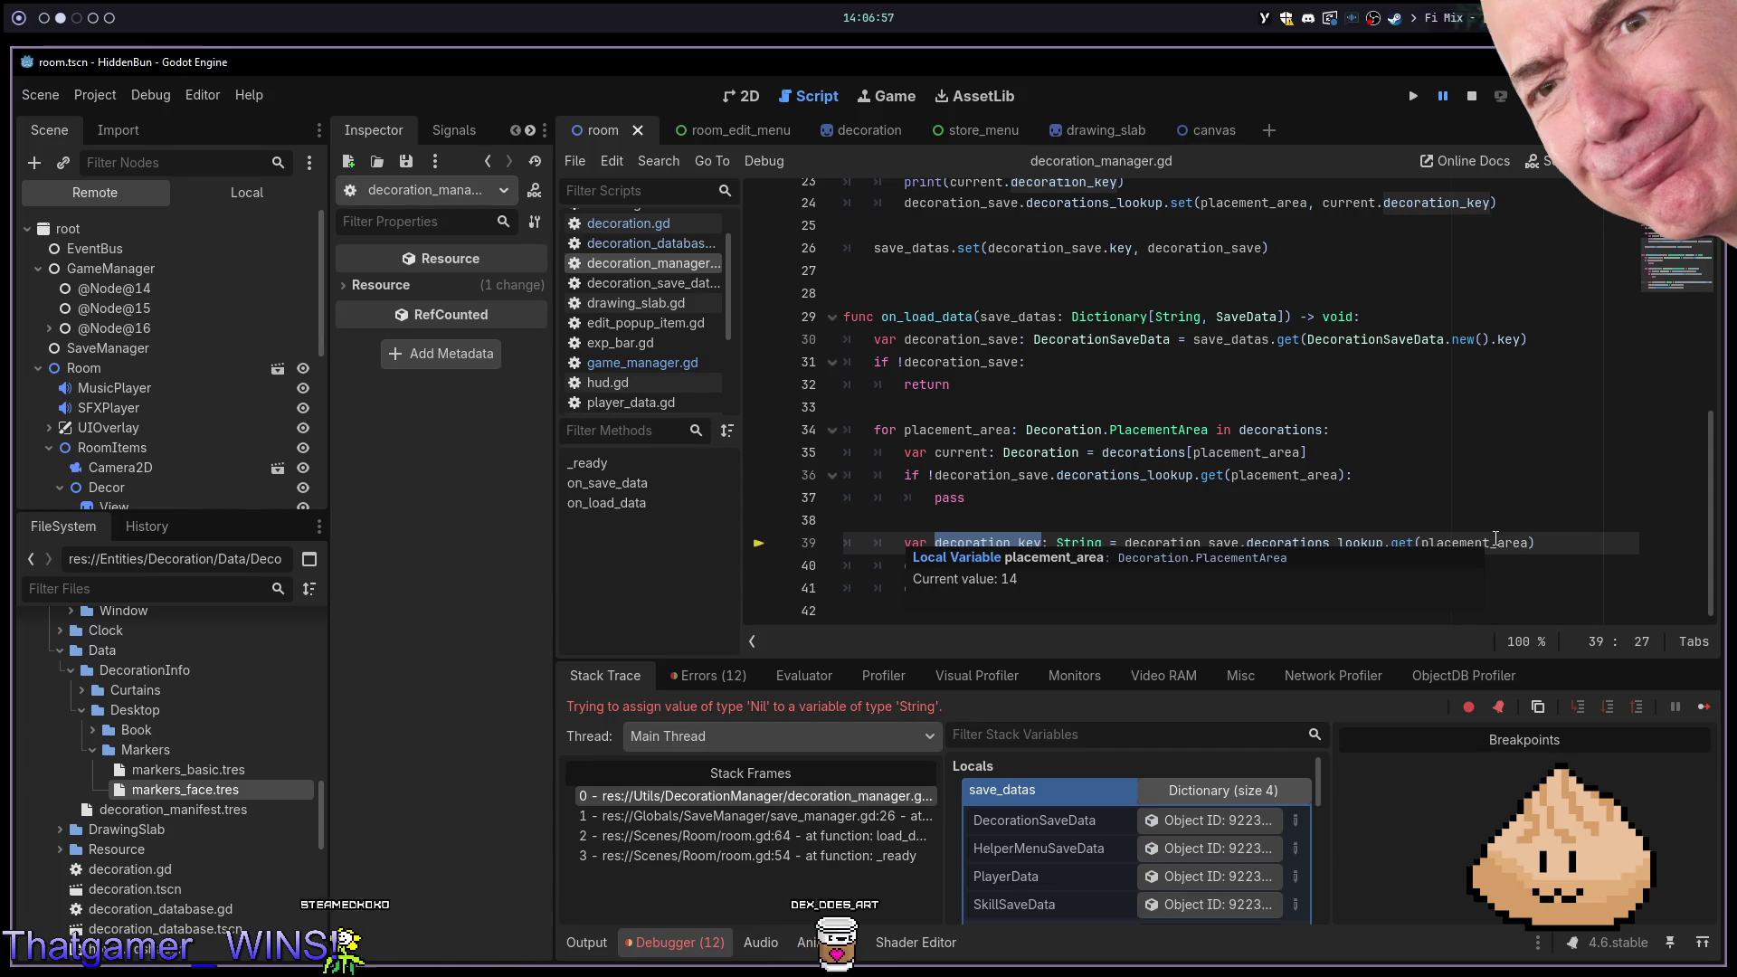
left_click(1496, 541)
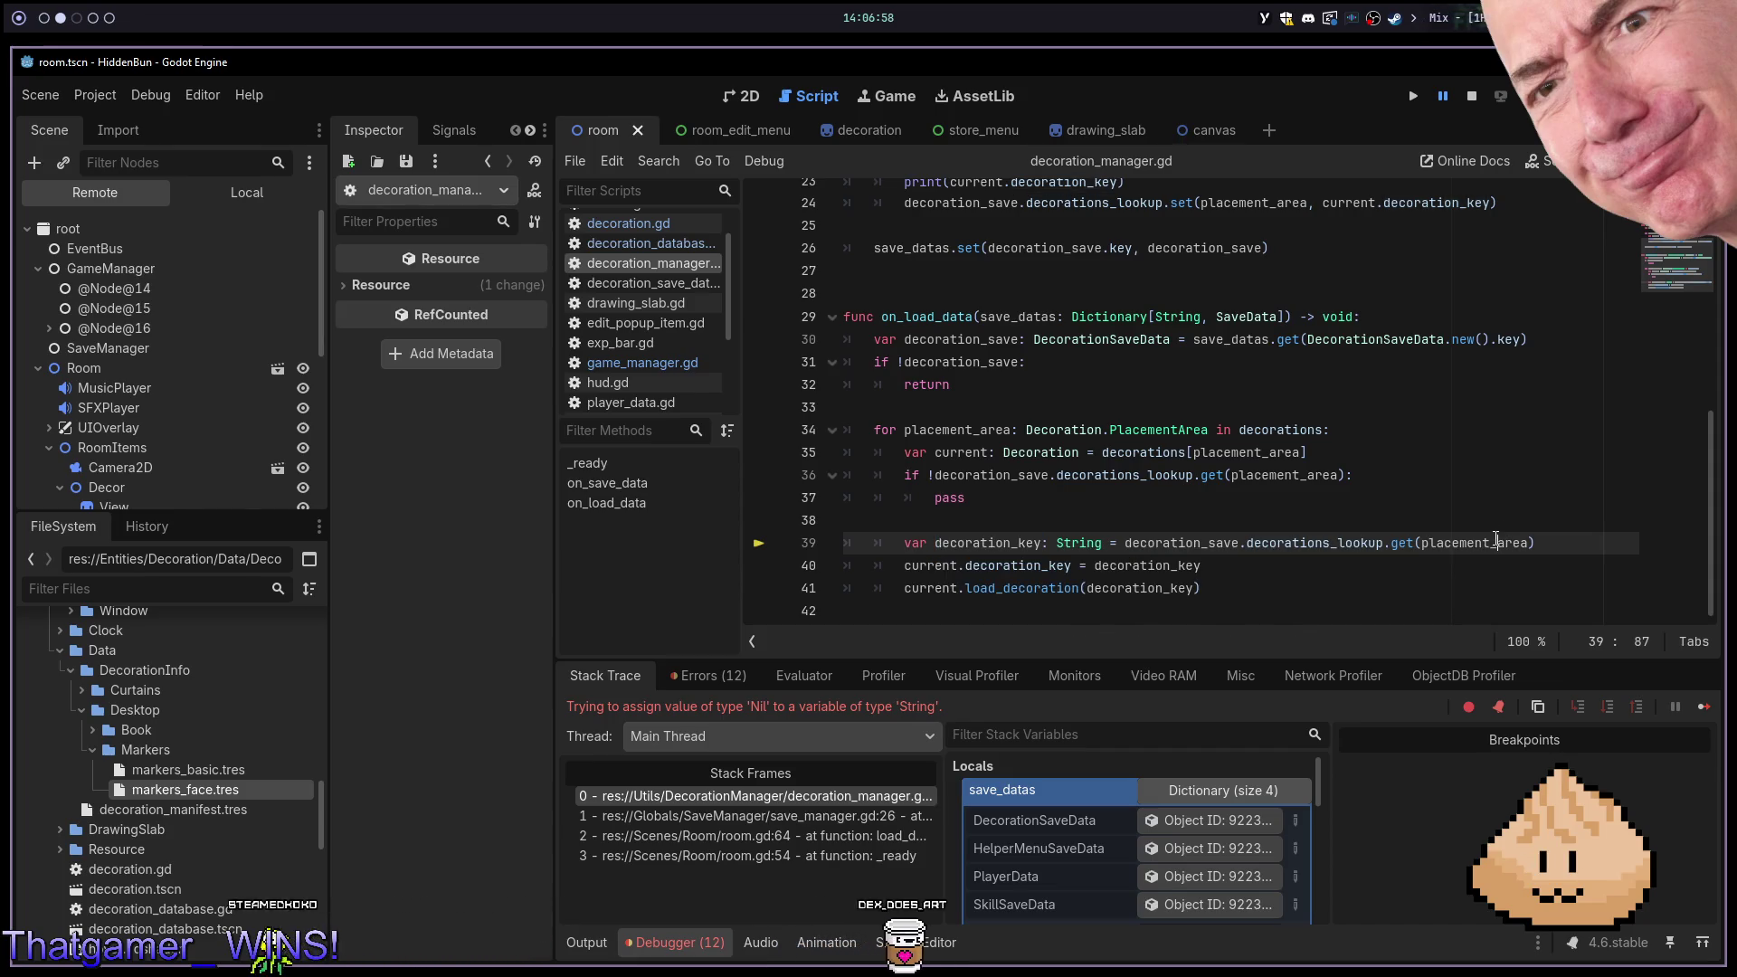
left_click(1288, 541)
left_click(1440, 521)
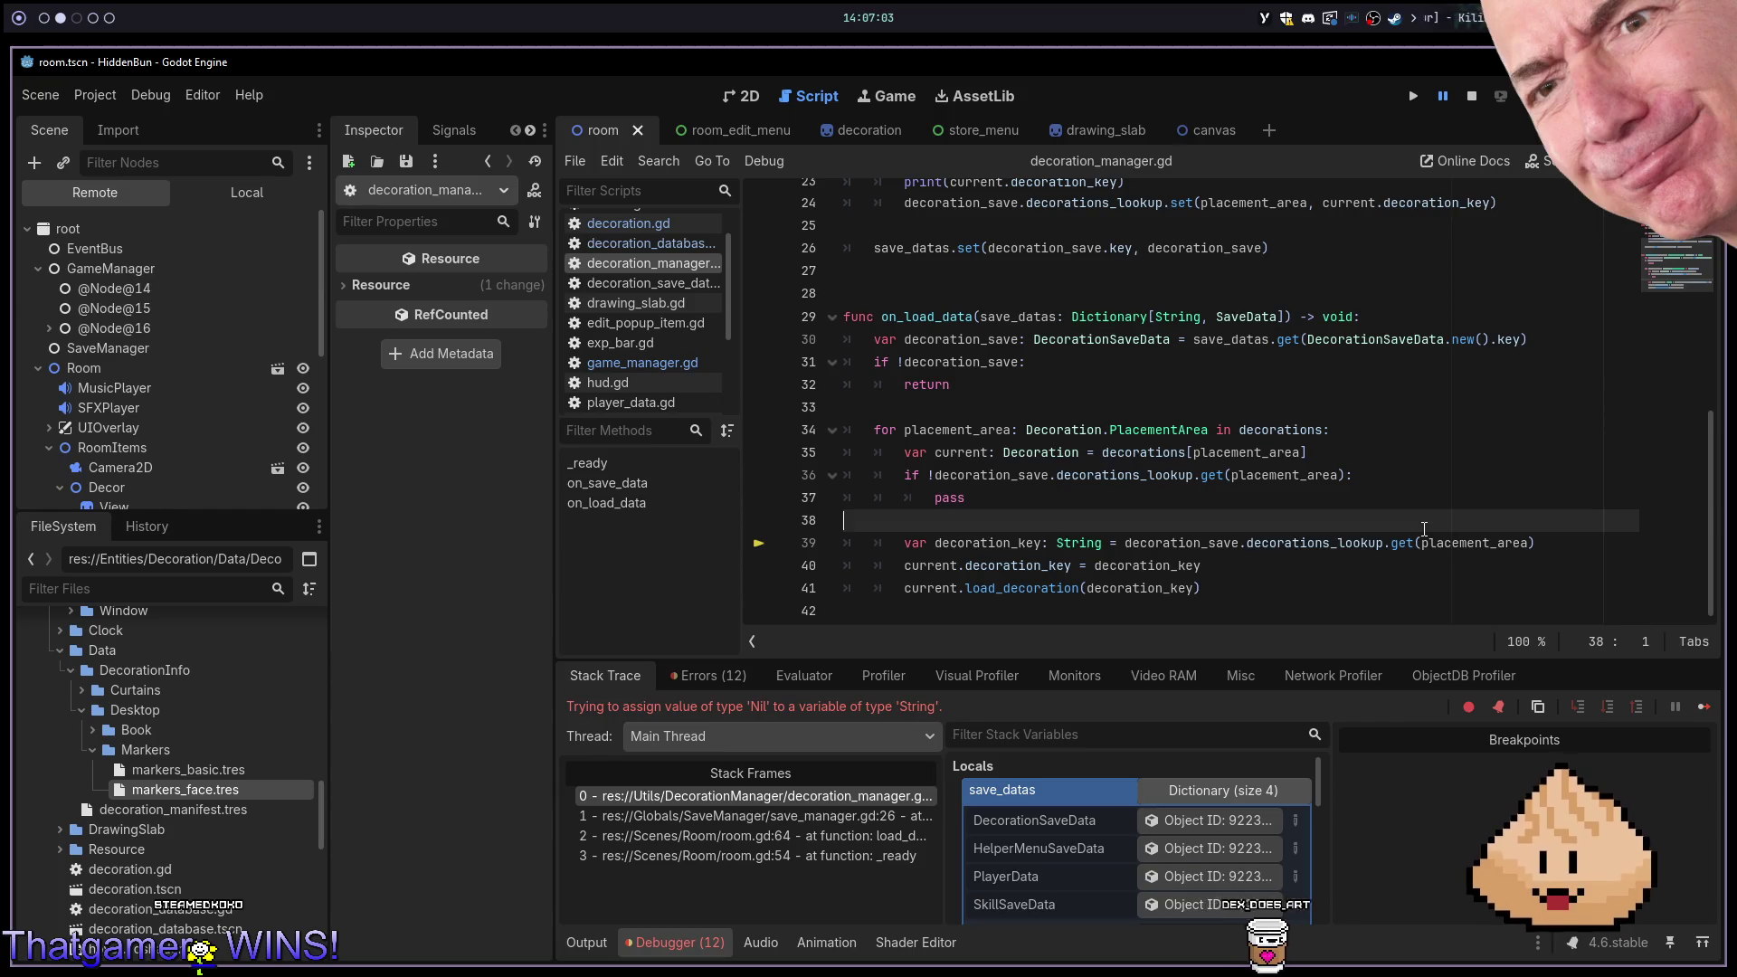
double_click(986, 543)
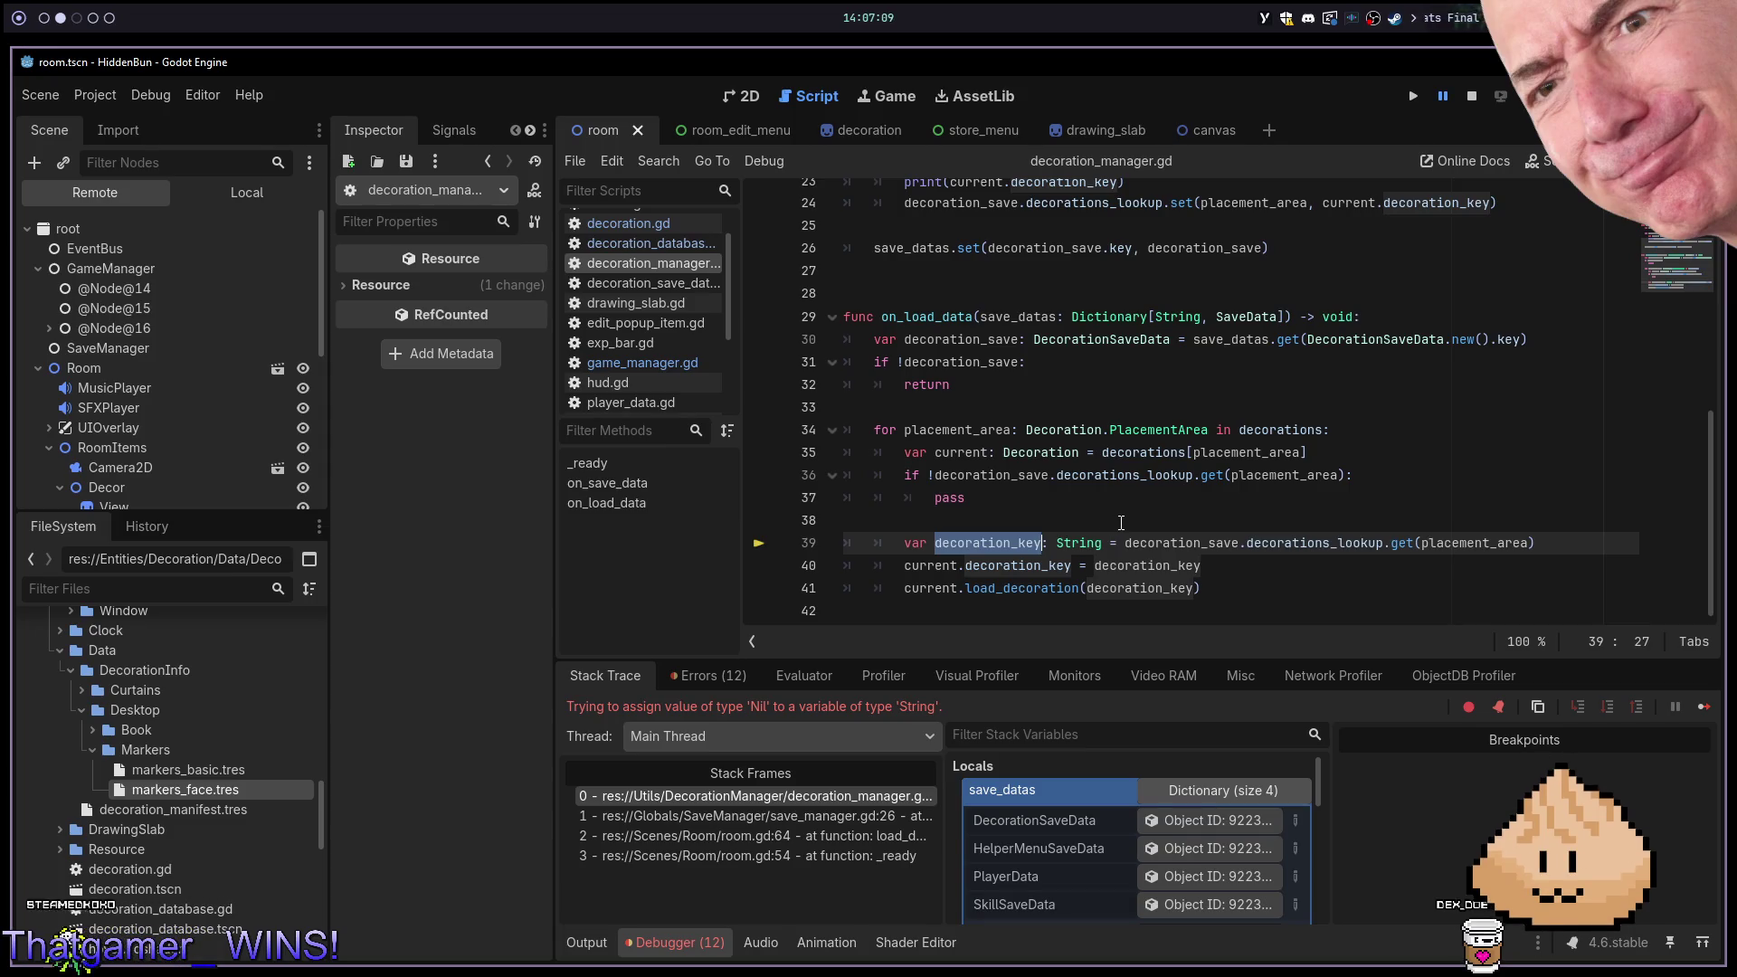
Expand the paused game's decoration_save Decorations Lookup dictionary in the Inspector
scroll(1145, 859, "down", 5)
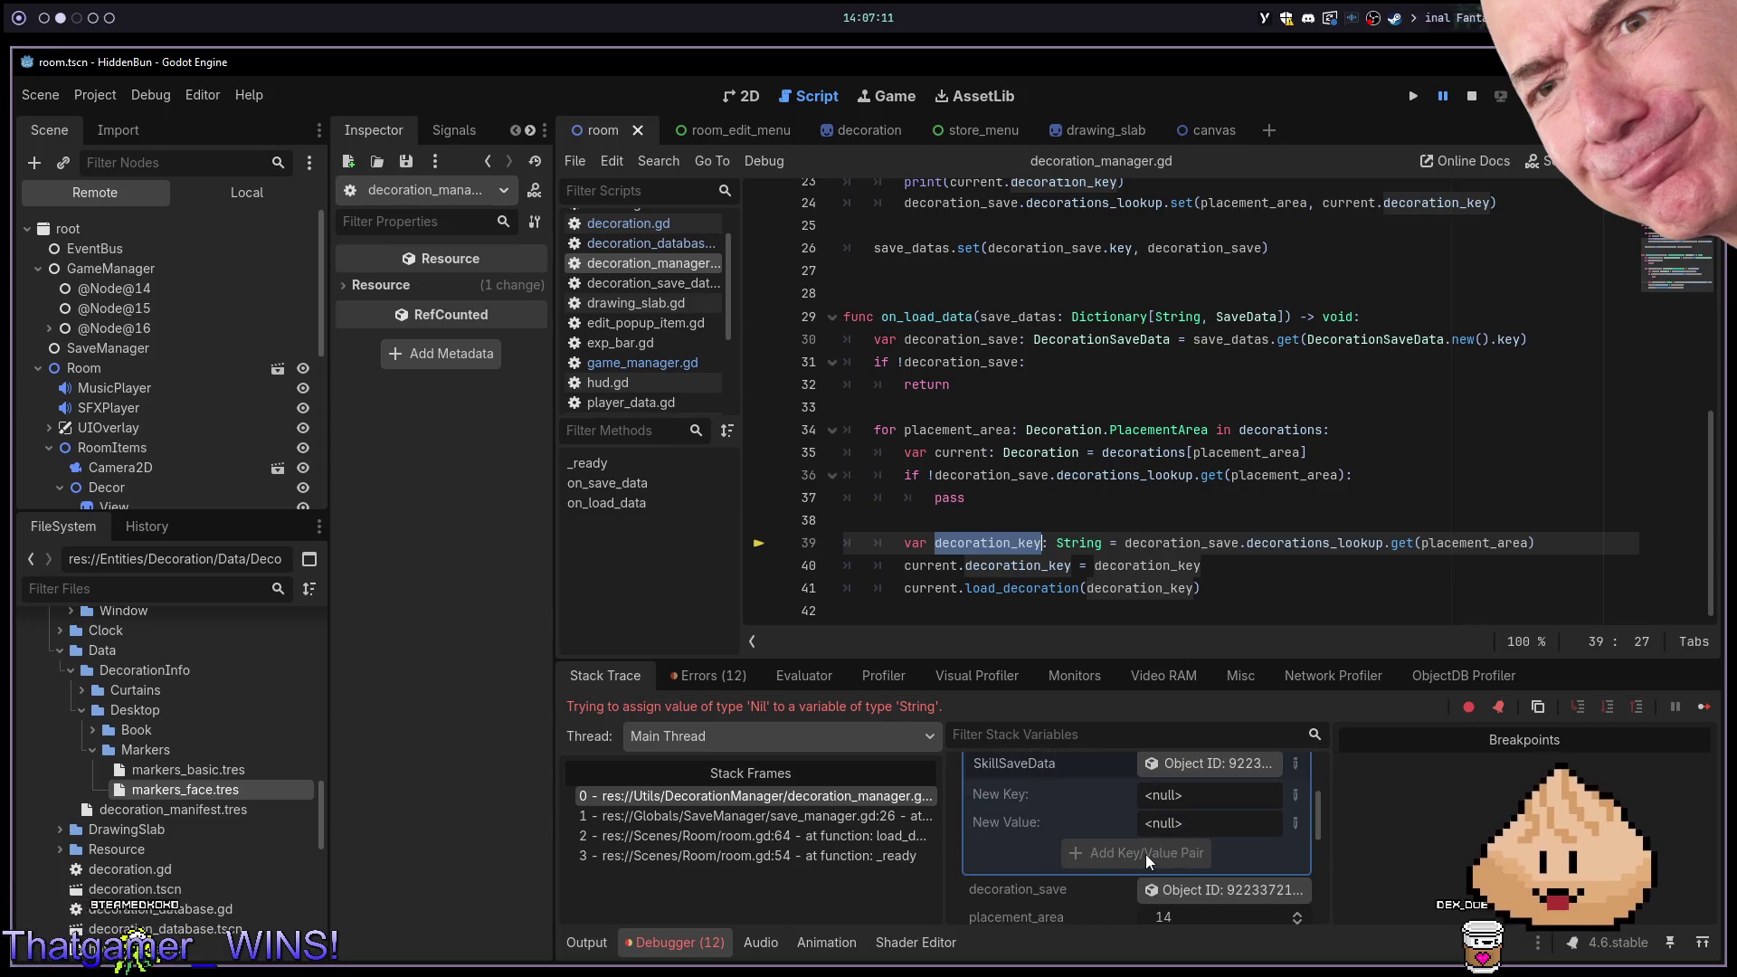
scroll(1146, 854, "down", 1)
scroll(1207, 838, "down", 1)
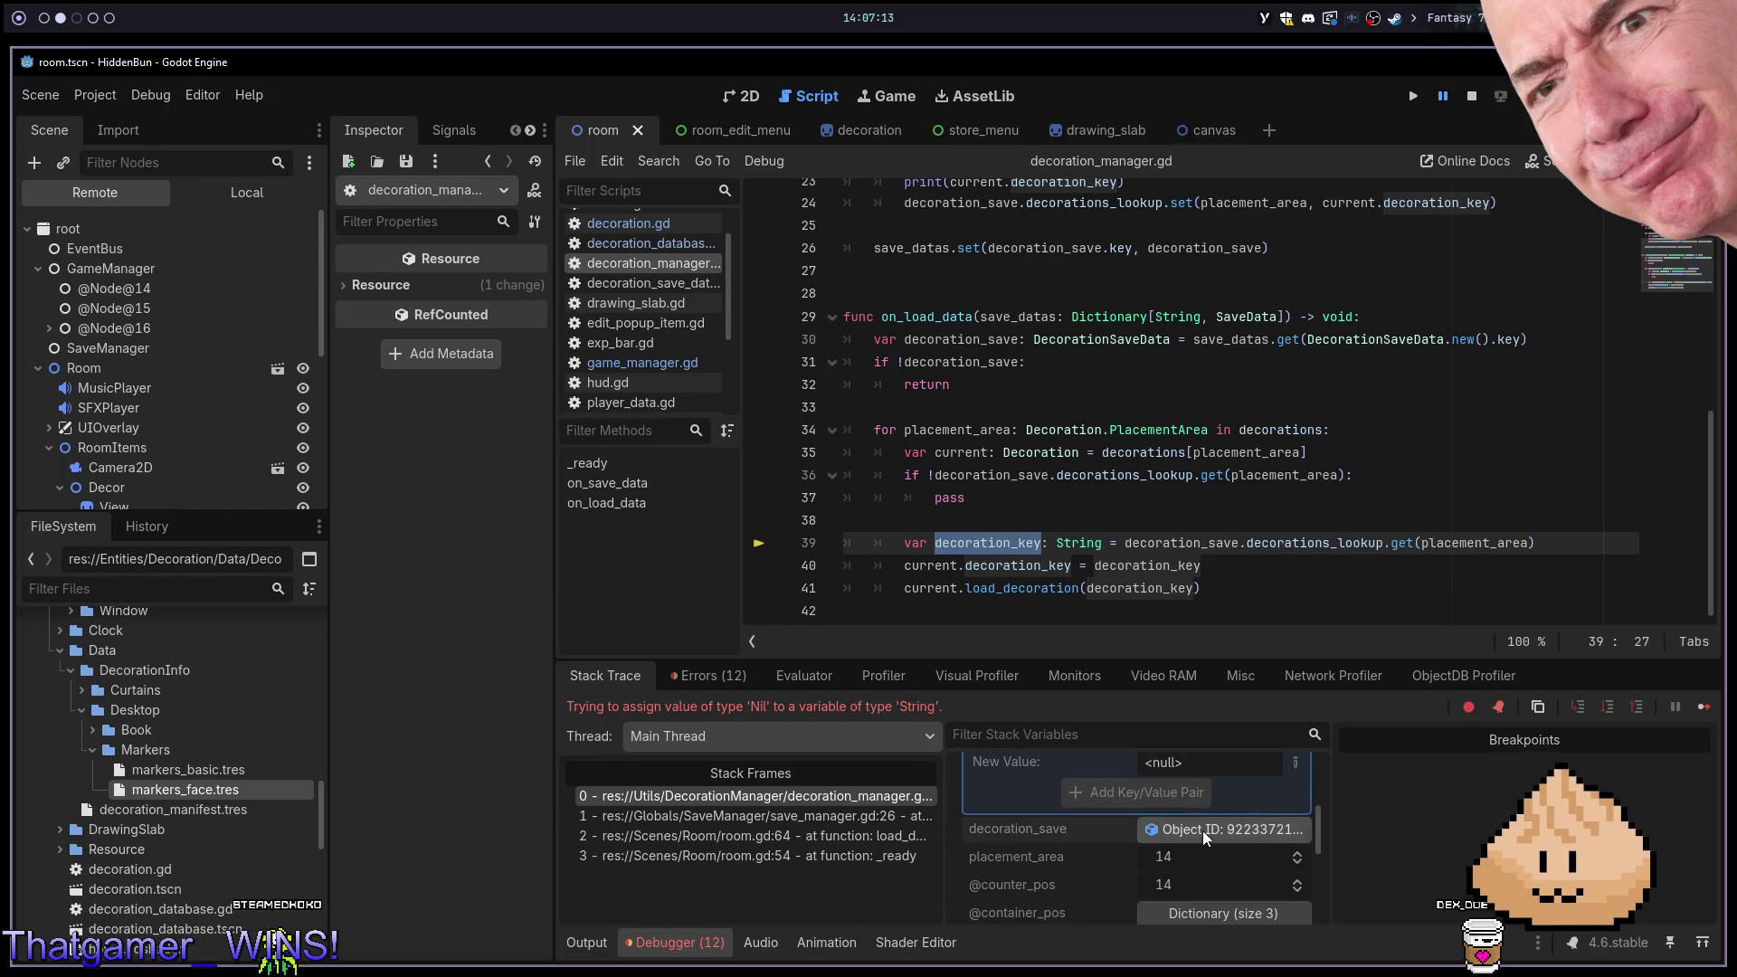
left_click(1202, 831)
left_click(485, 361)
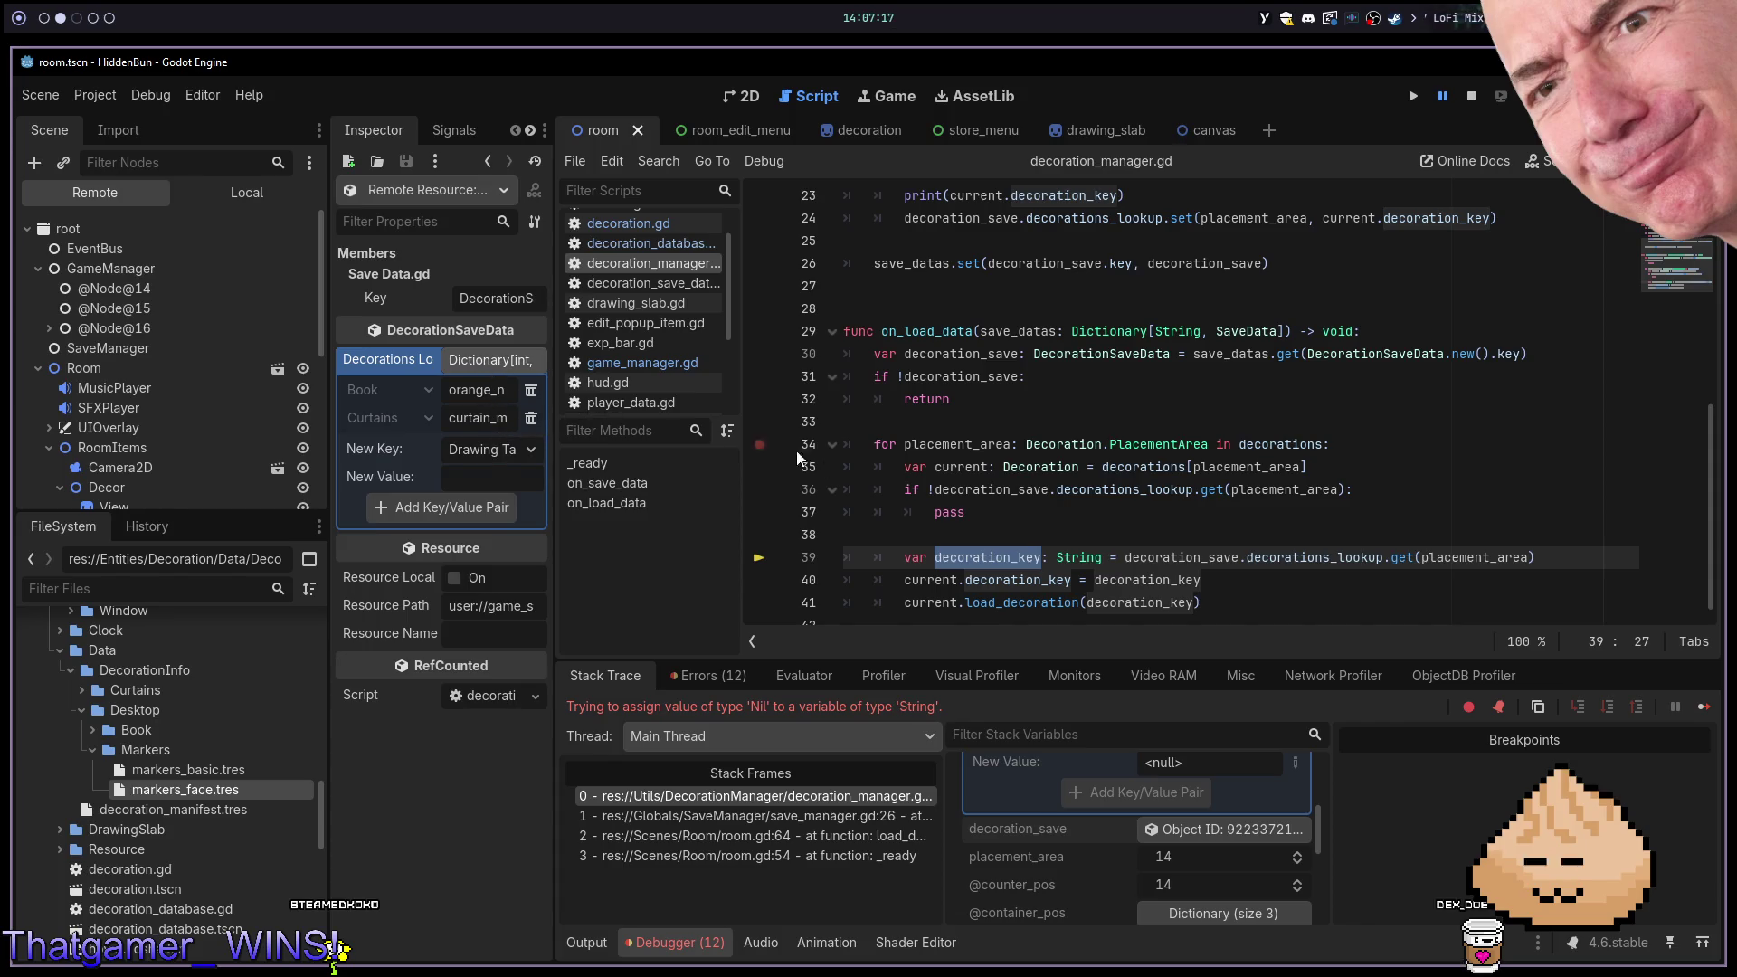
mouse_move(989, 556)
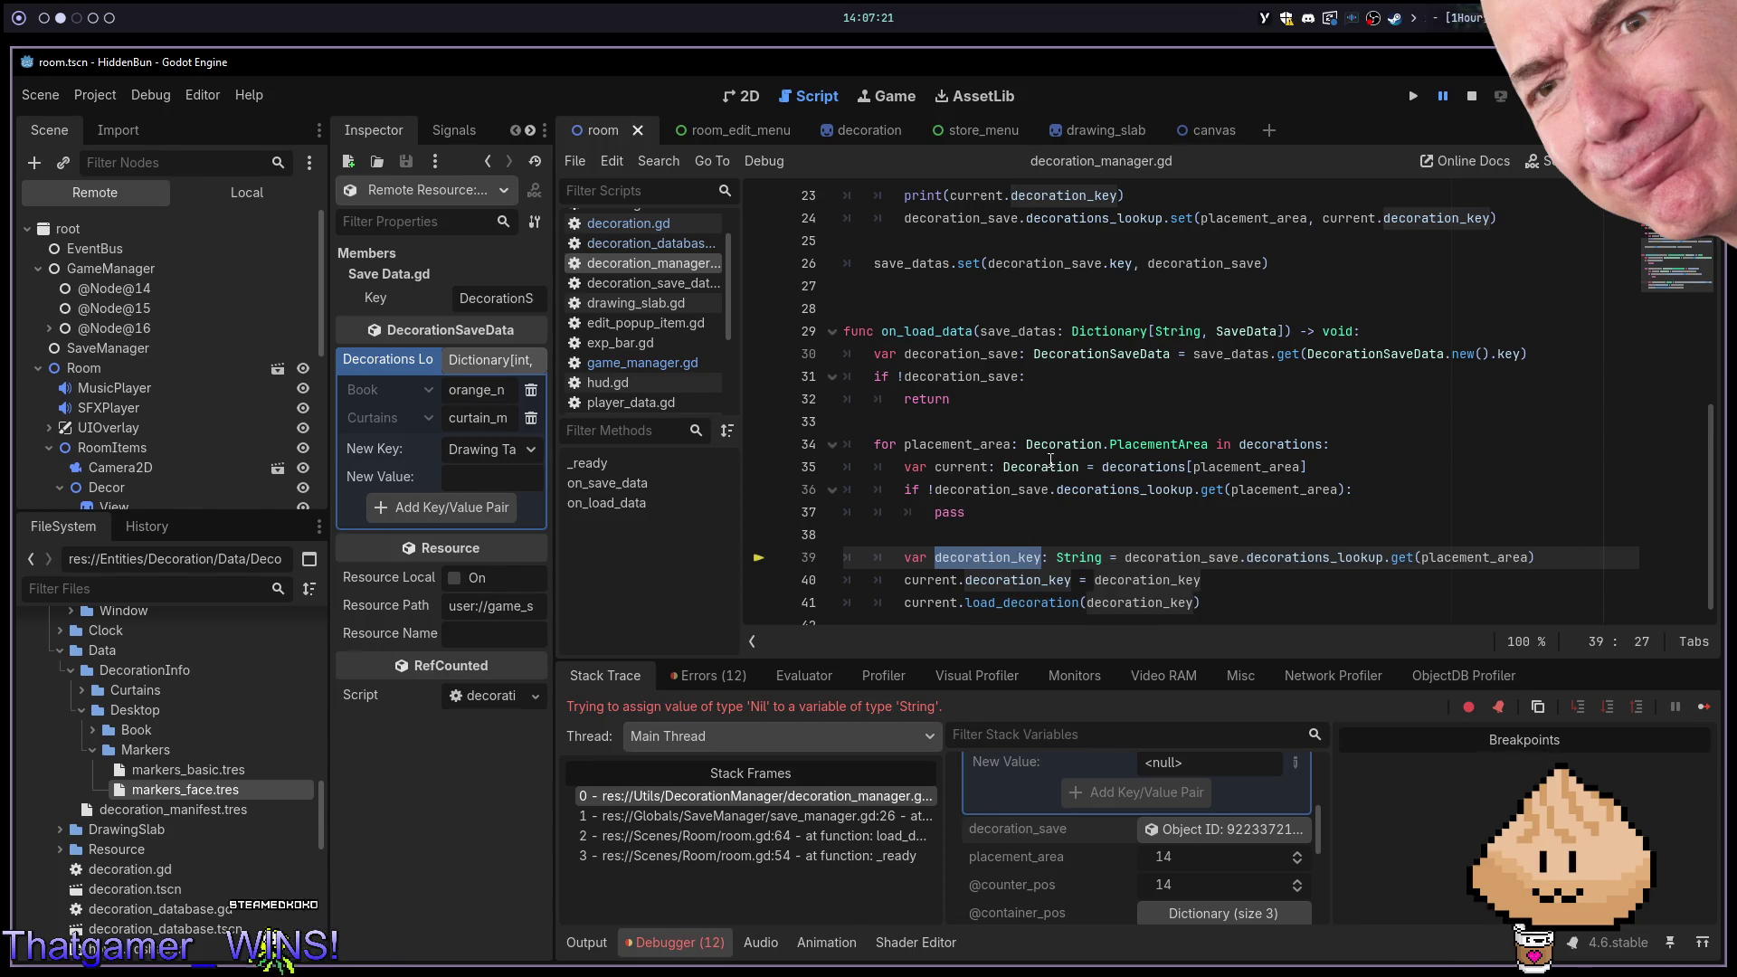
scroll(1121, 867, "down", 4)
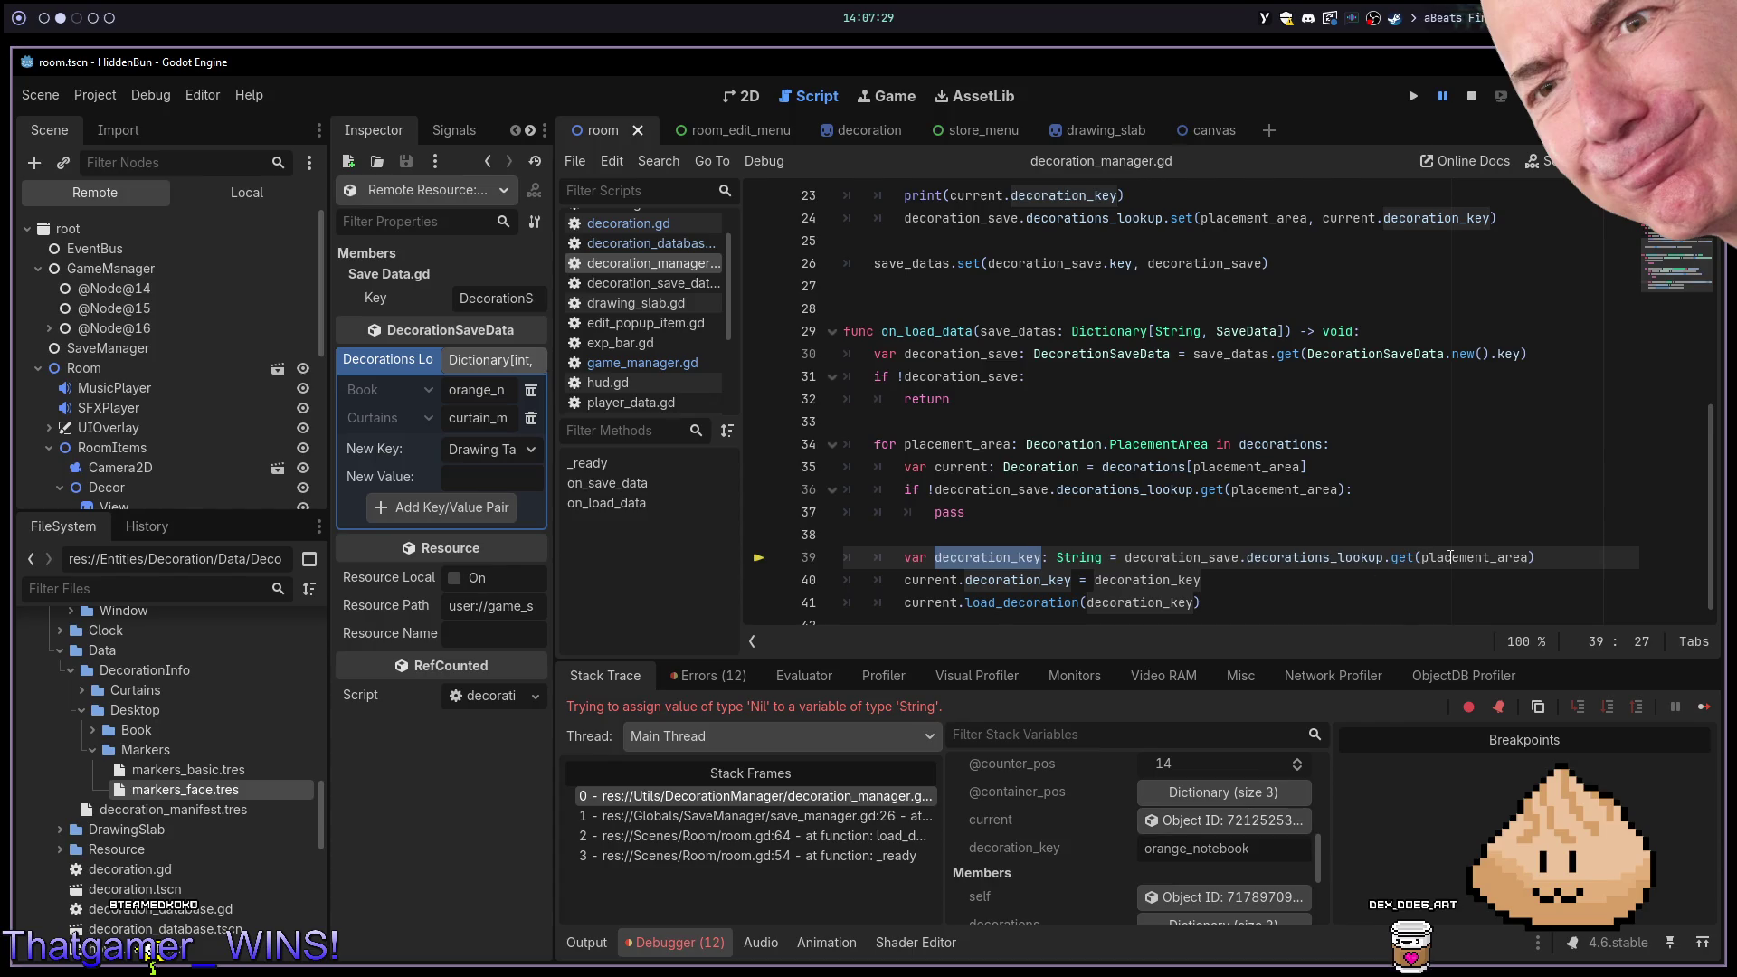
mouse_move(1451, 558)
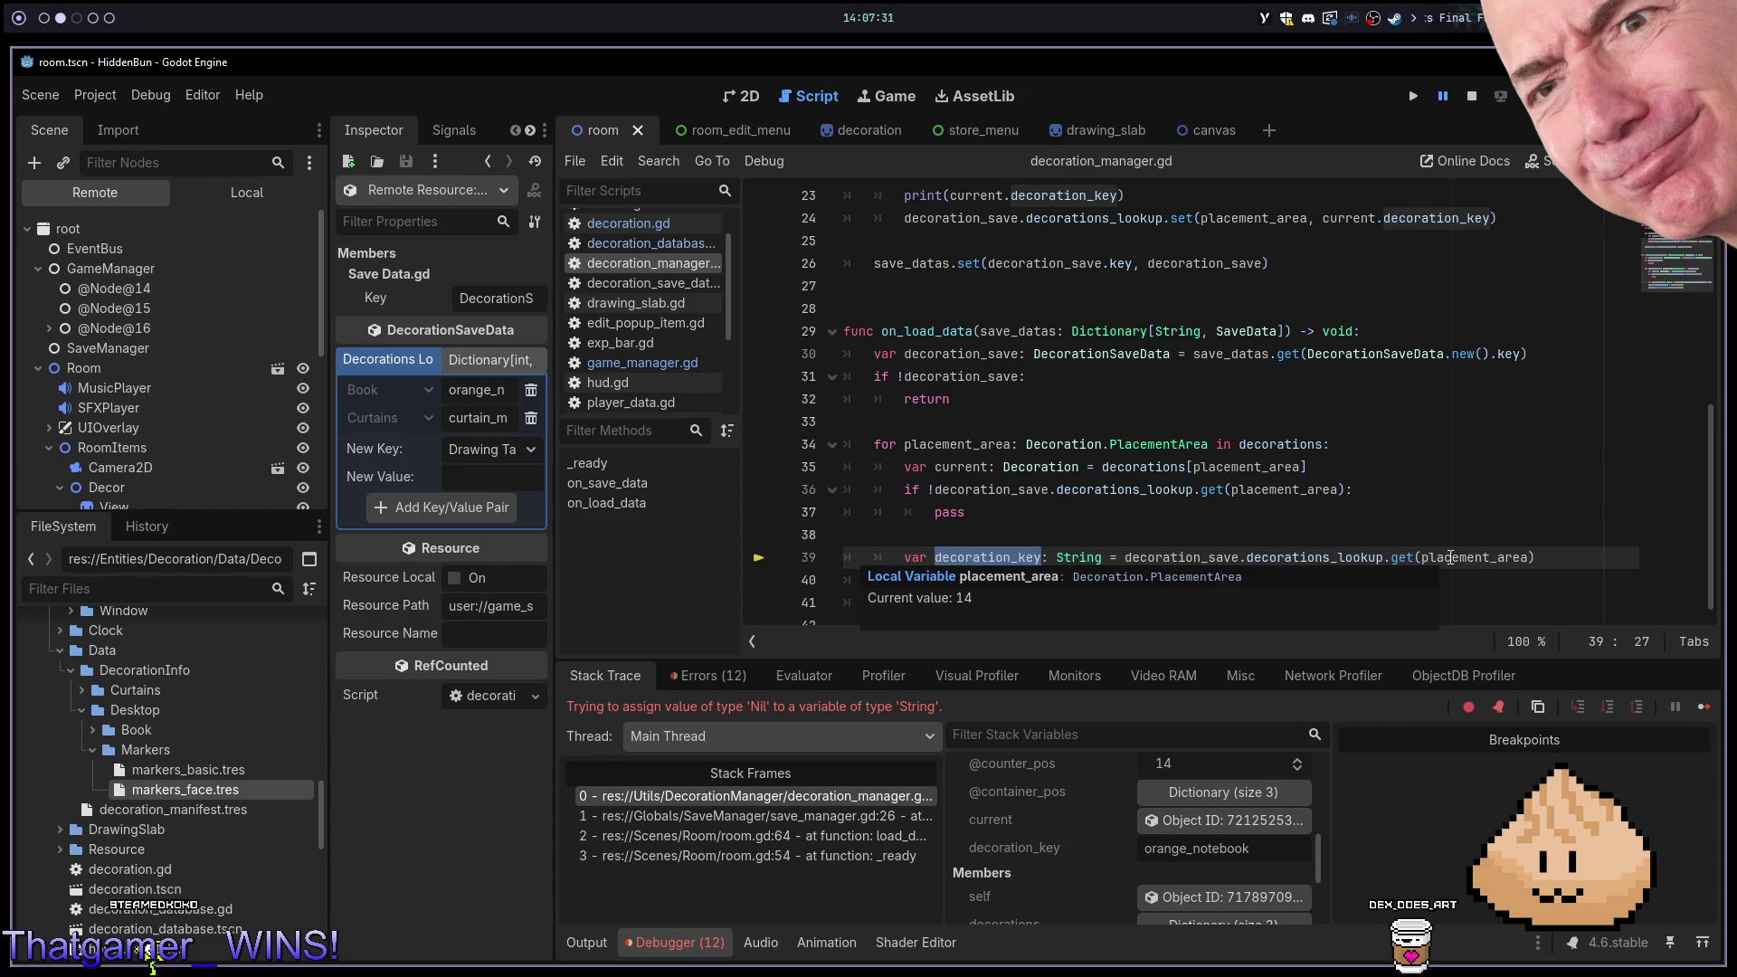
Inspect the current Markers decoration and its Placement Area list
left_click(1182, 821)
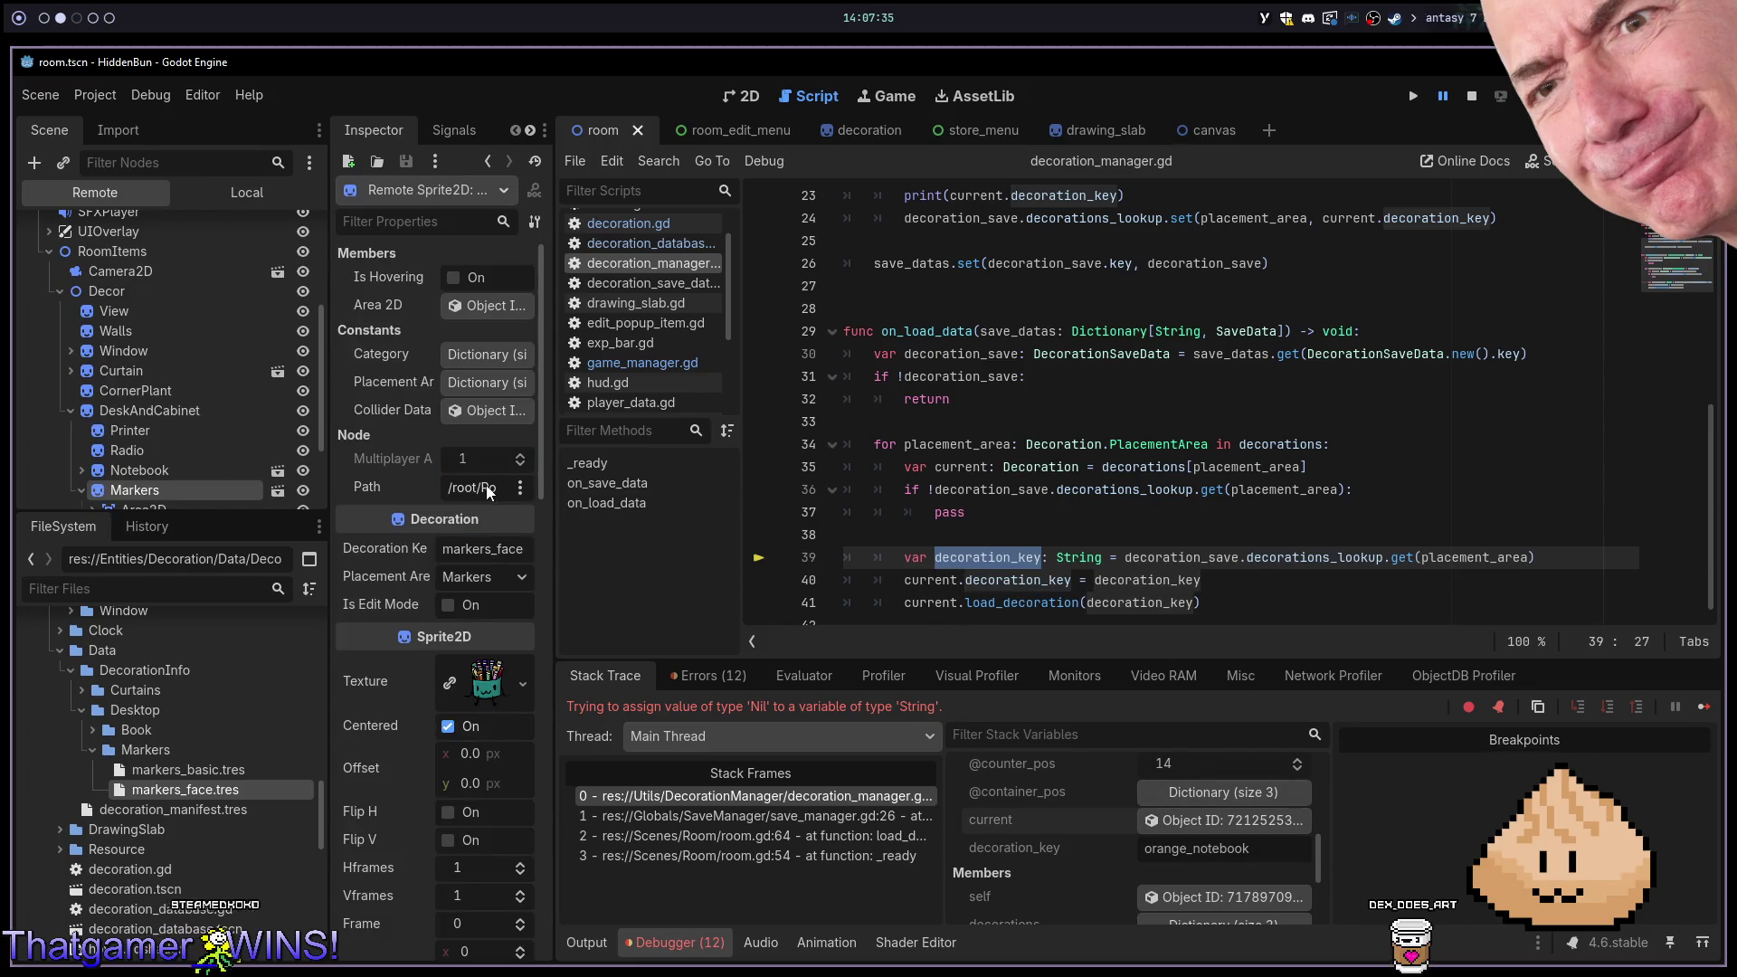
left_click(501, 376)
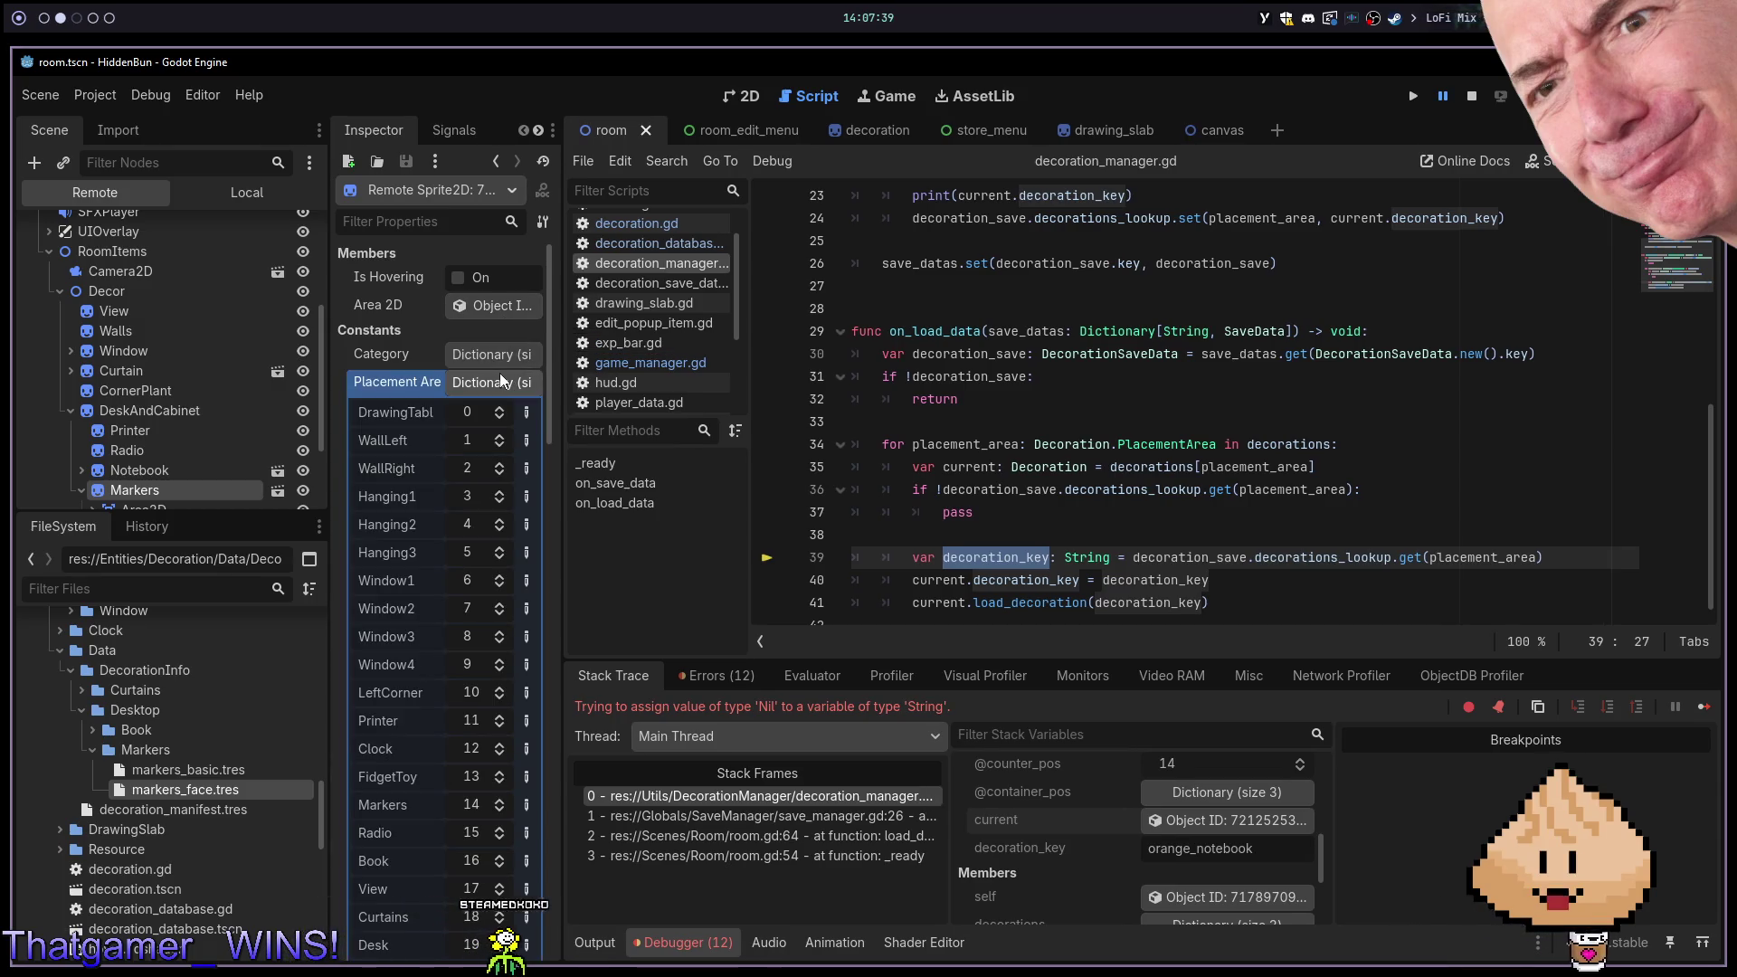
left_click(501, 376)
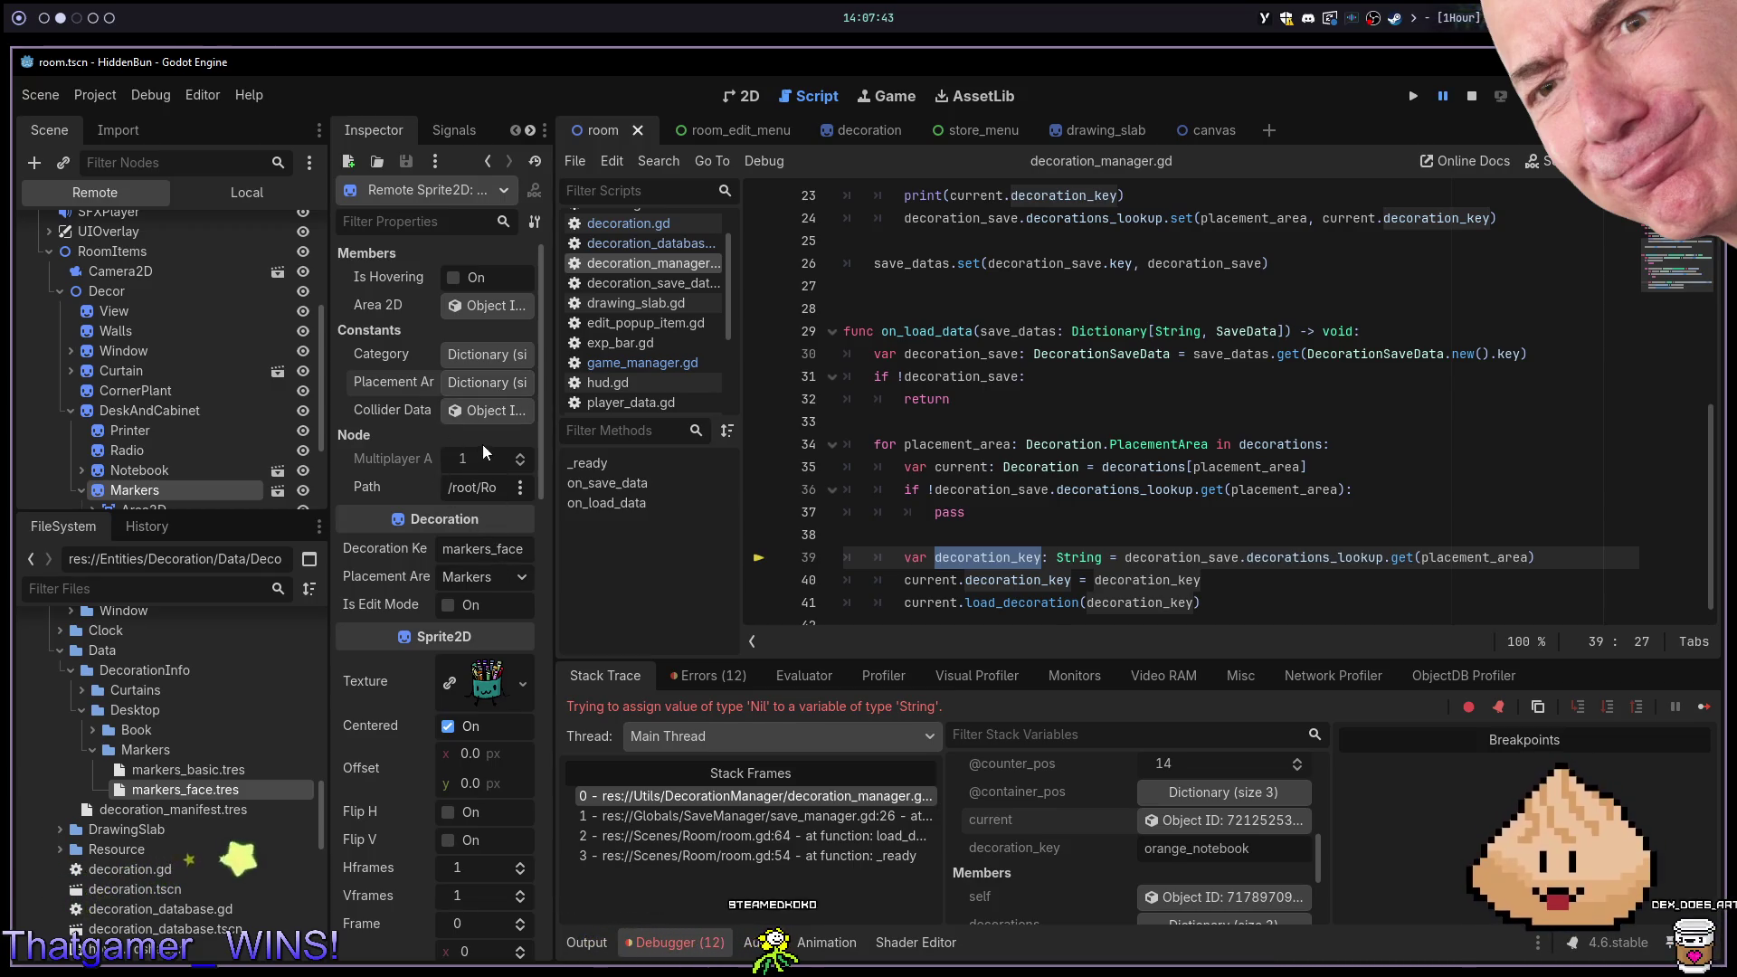
left_click(451, 389)
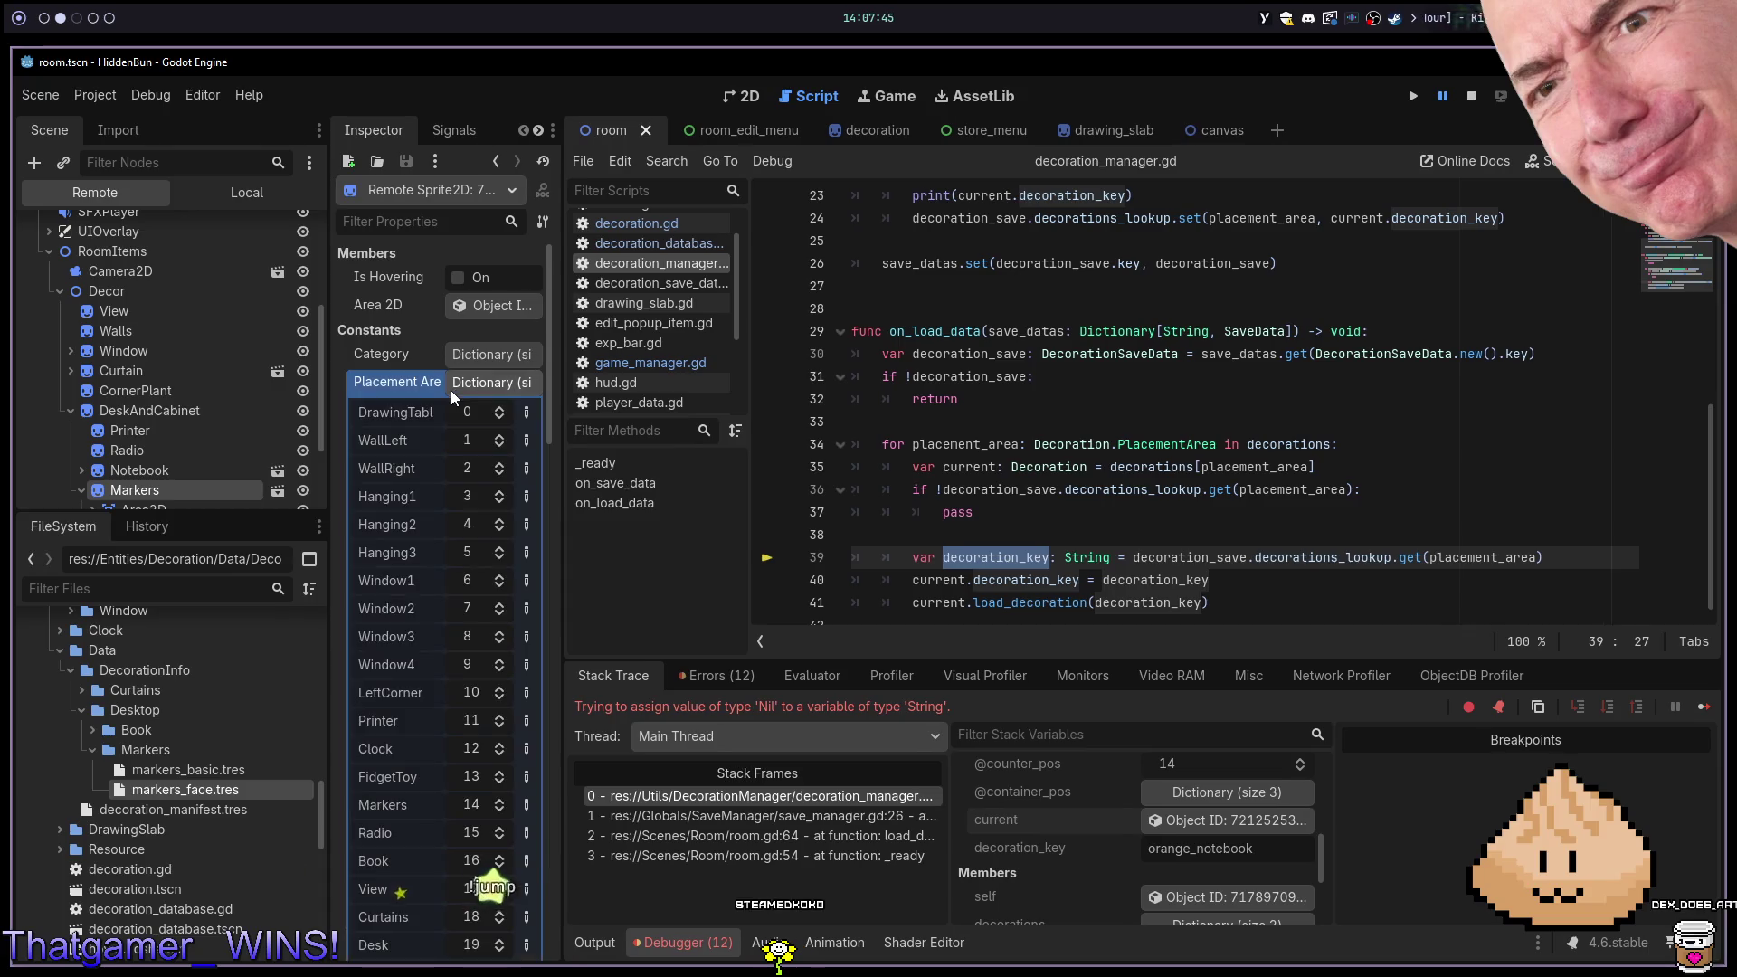
scroll(410, 515, "down", 3)
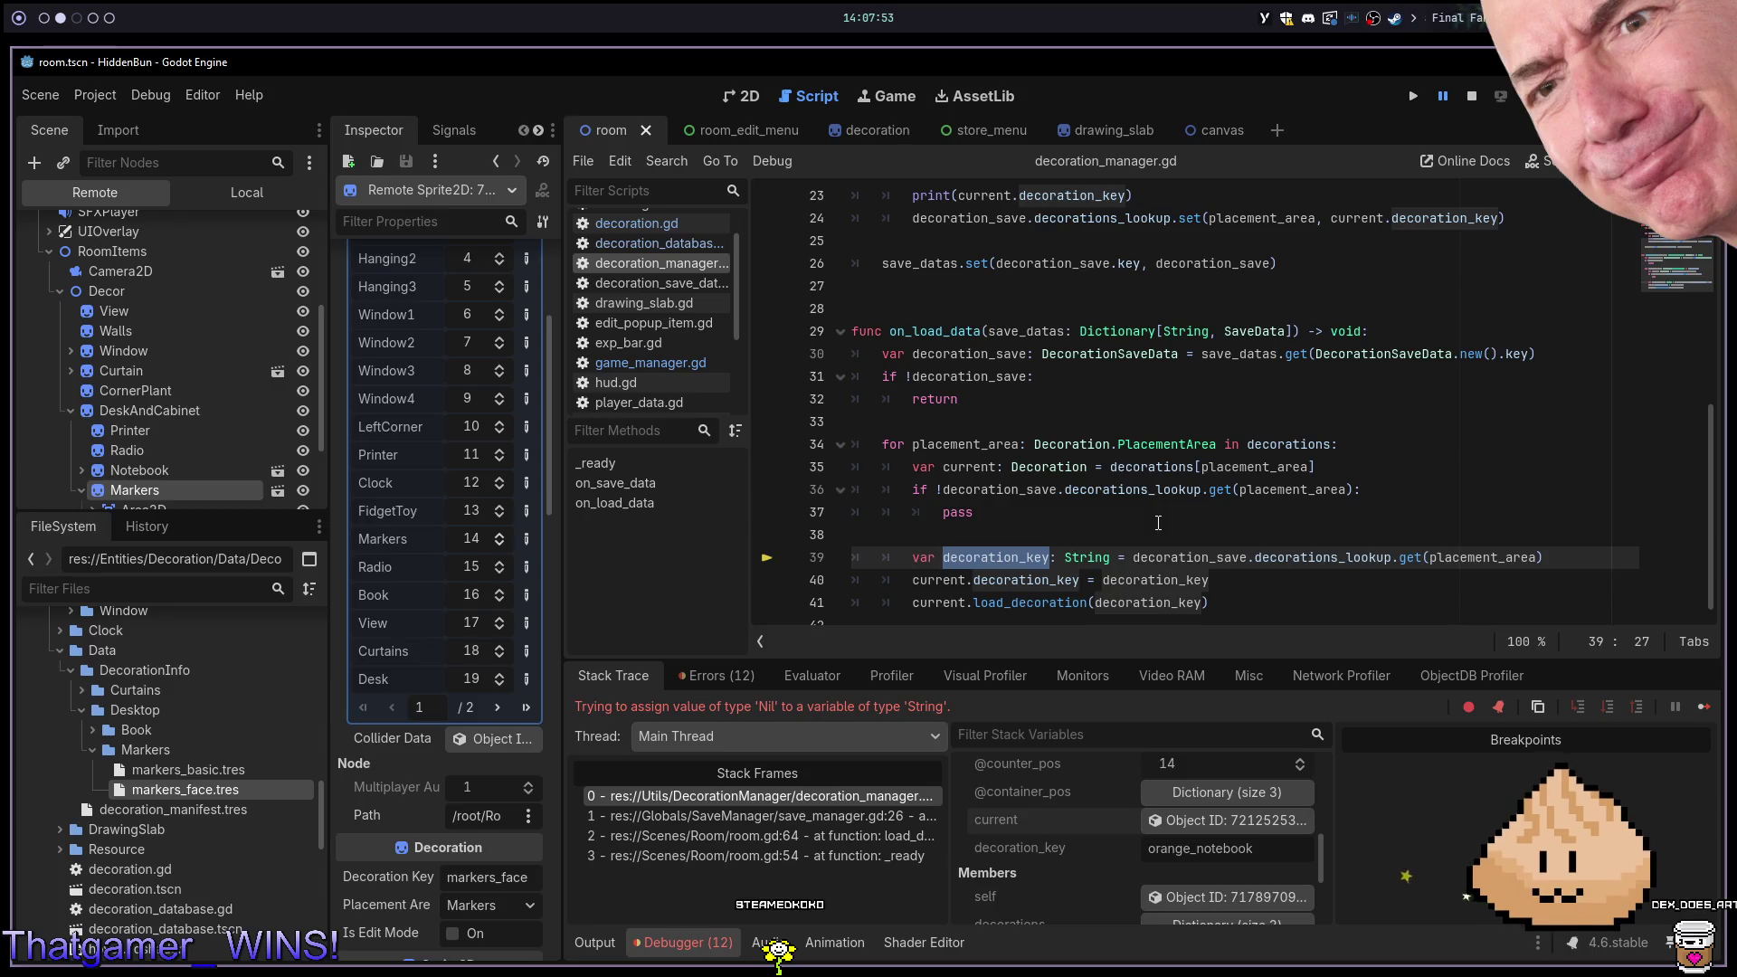
Review the code from the lookup check on line 36 to decoration_key on line 39
key("Up")
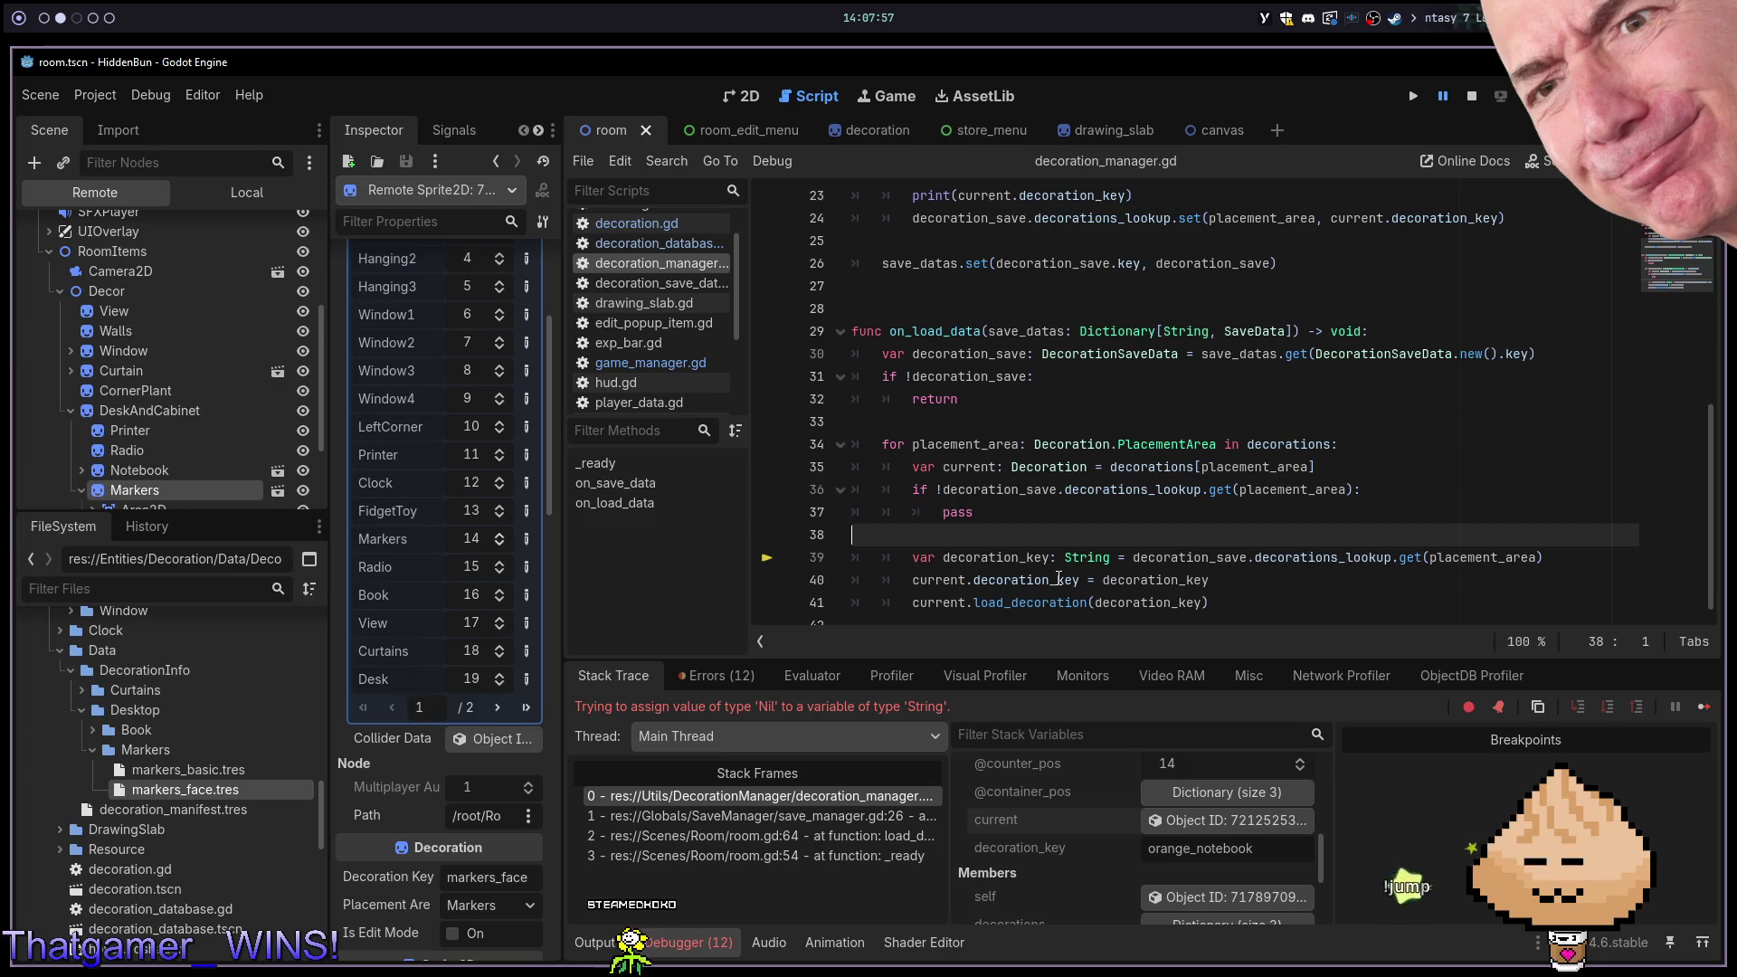
key("Down")
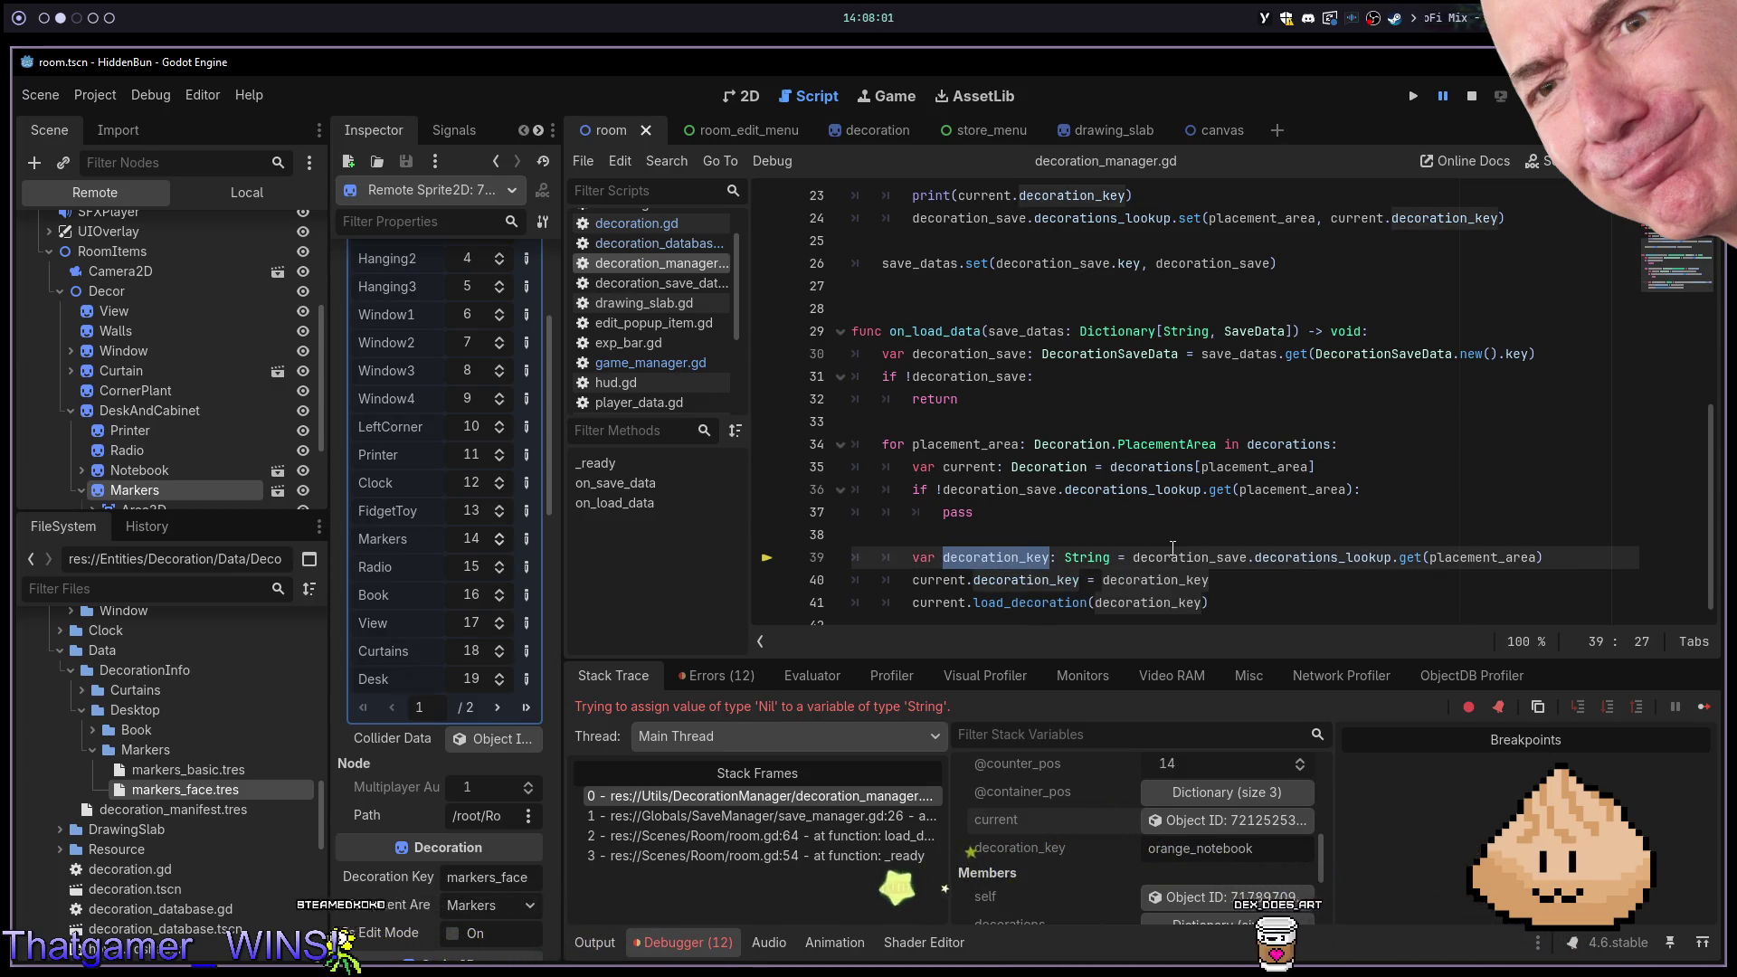
mouse_move(1309, 547)
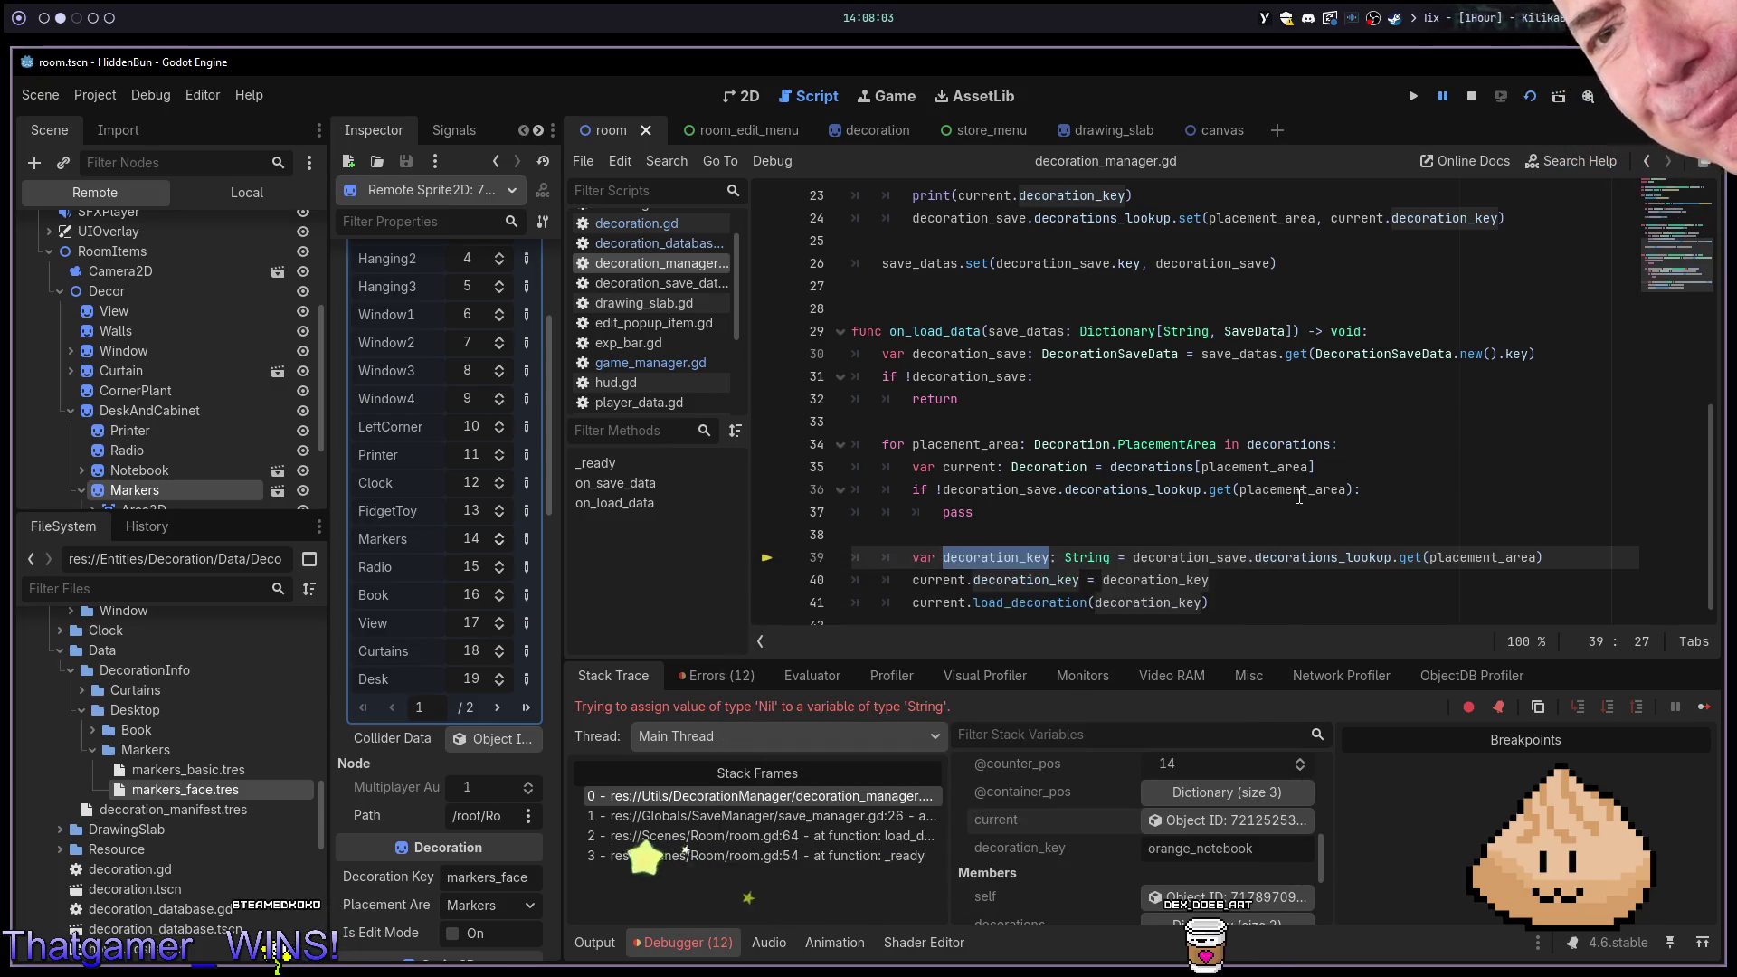
left_click(1301, 489)
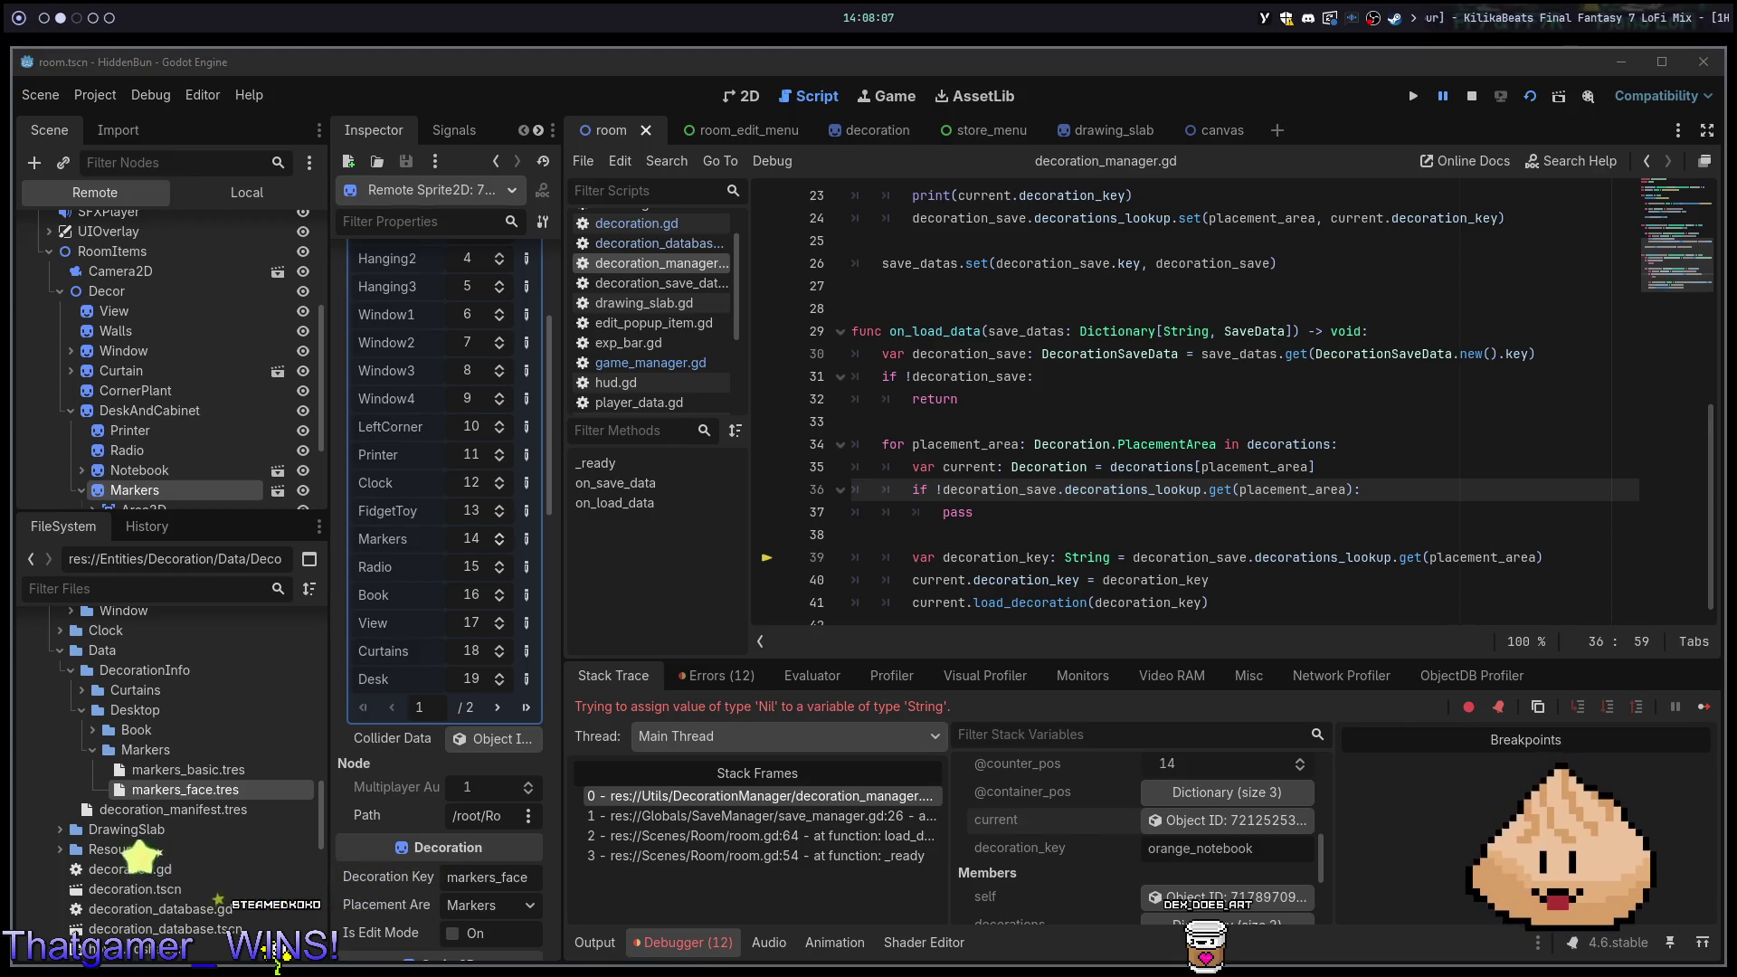
left_click(1207, 559)
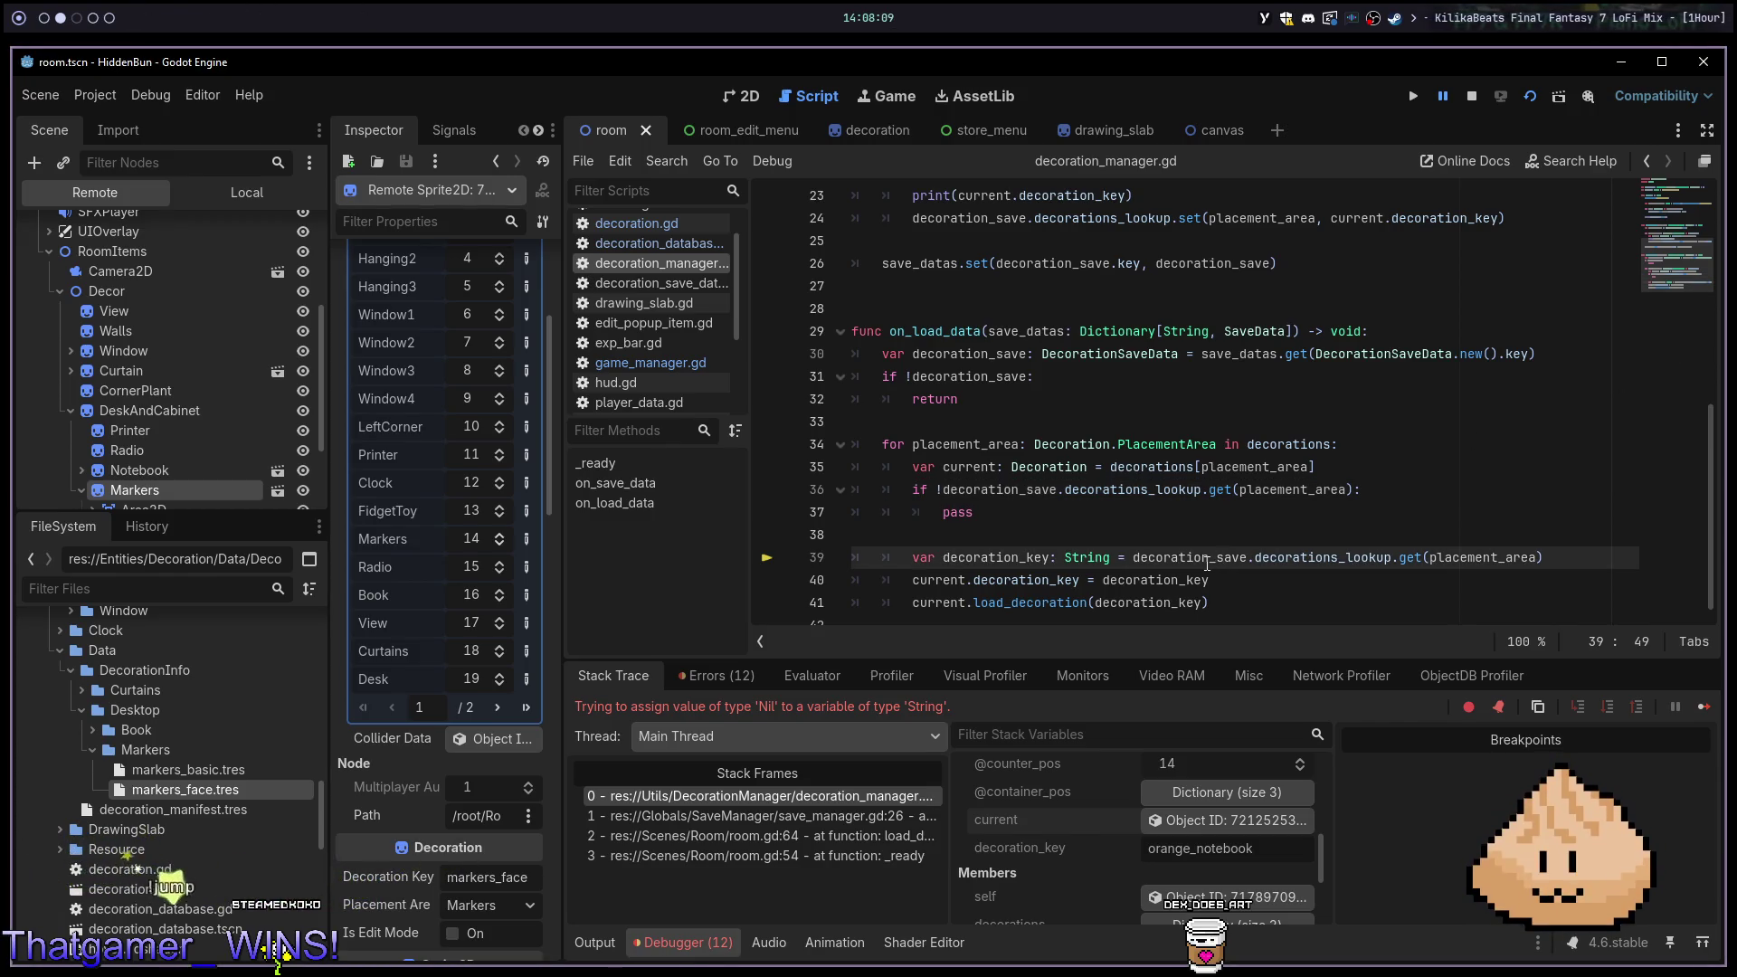
double_click(1207, 559)
left_click(1483, 557)
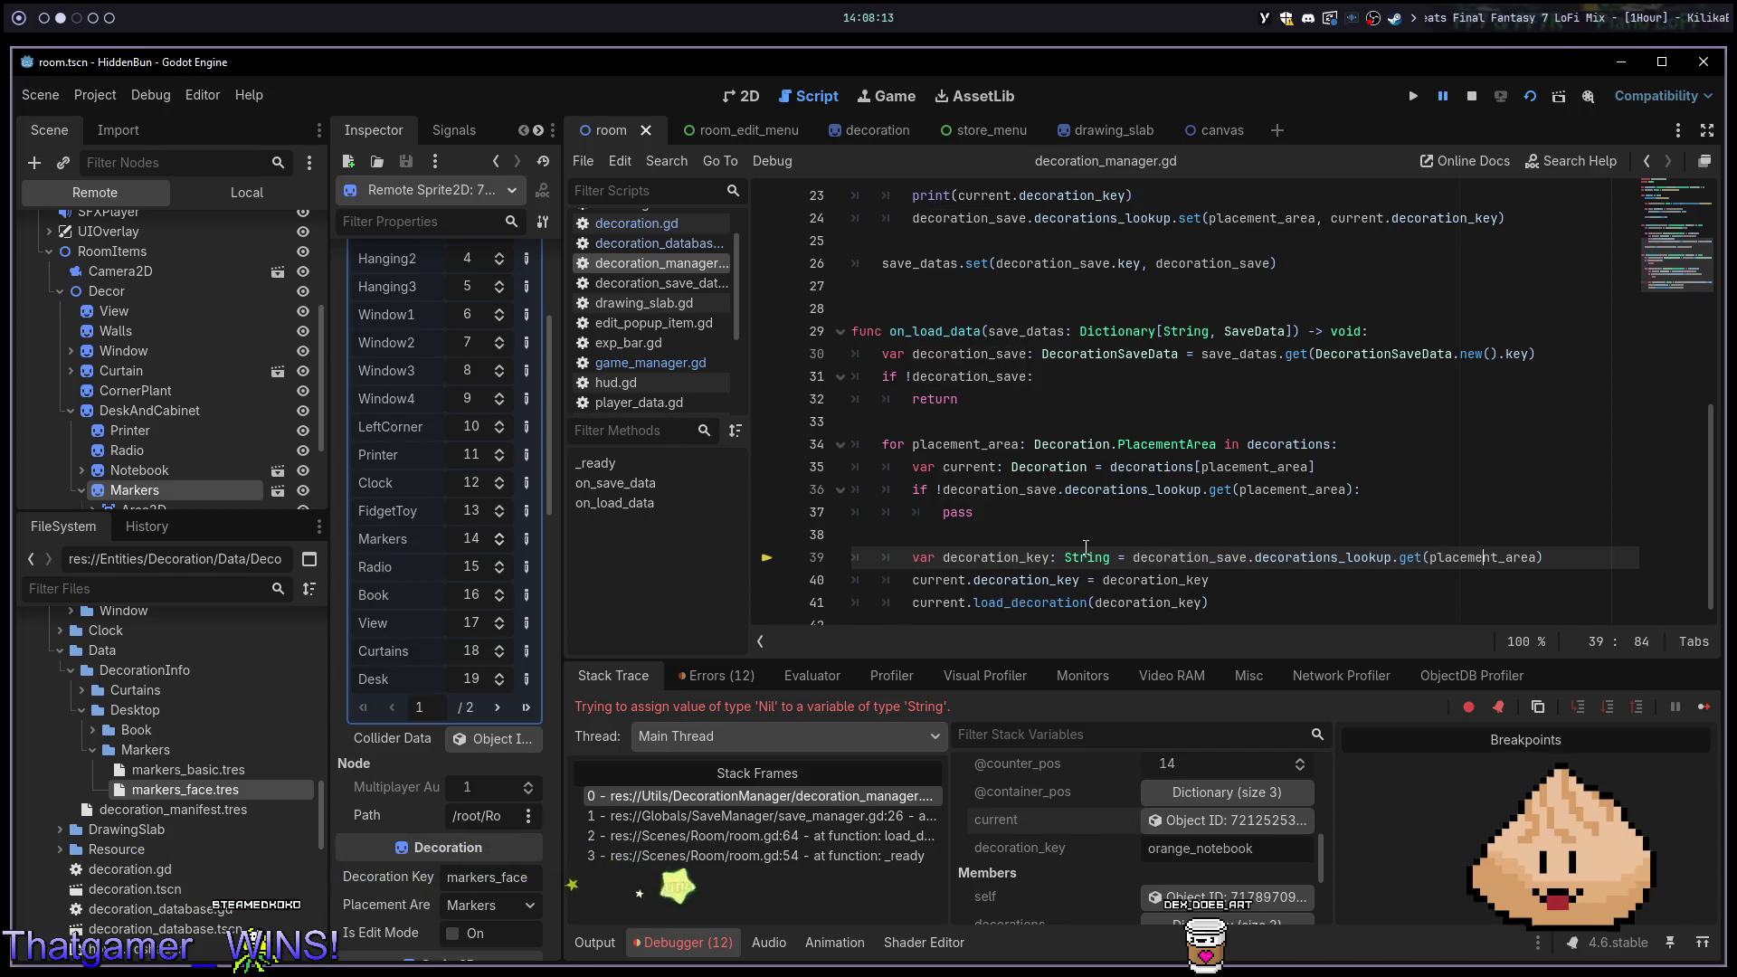
left_click(995, 489)
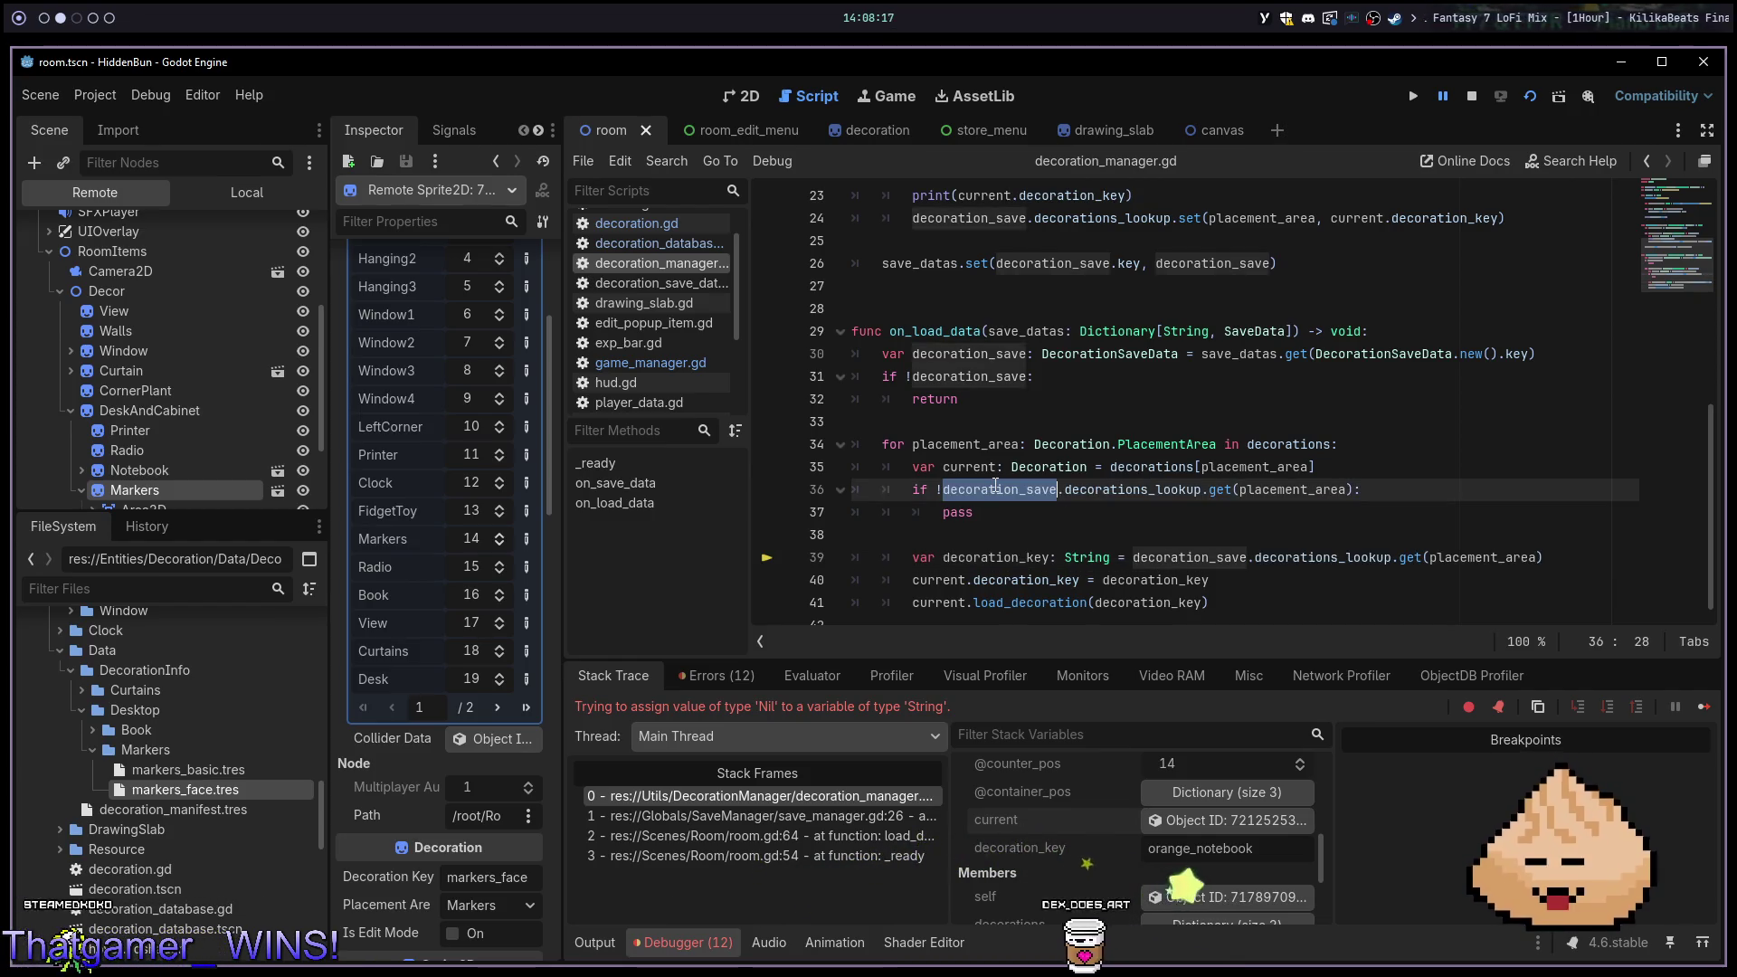
left_click(988, 559)
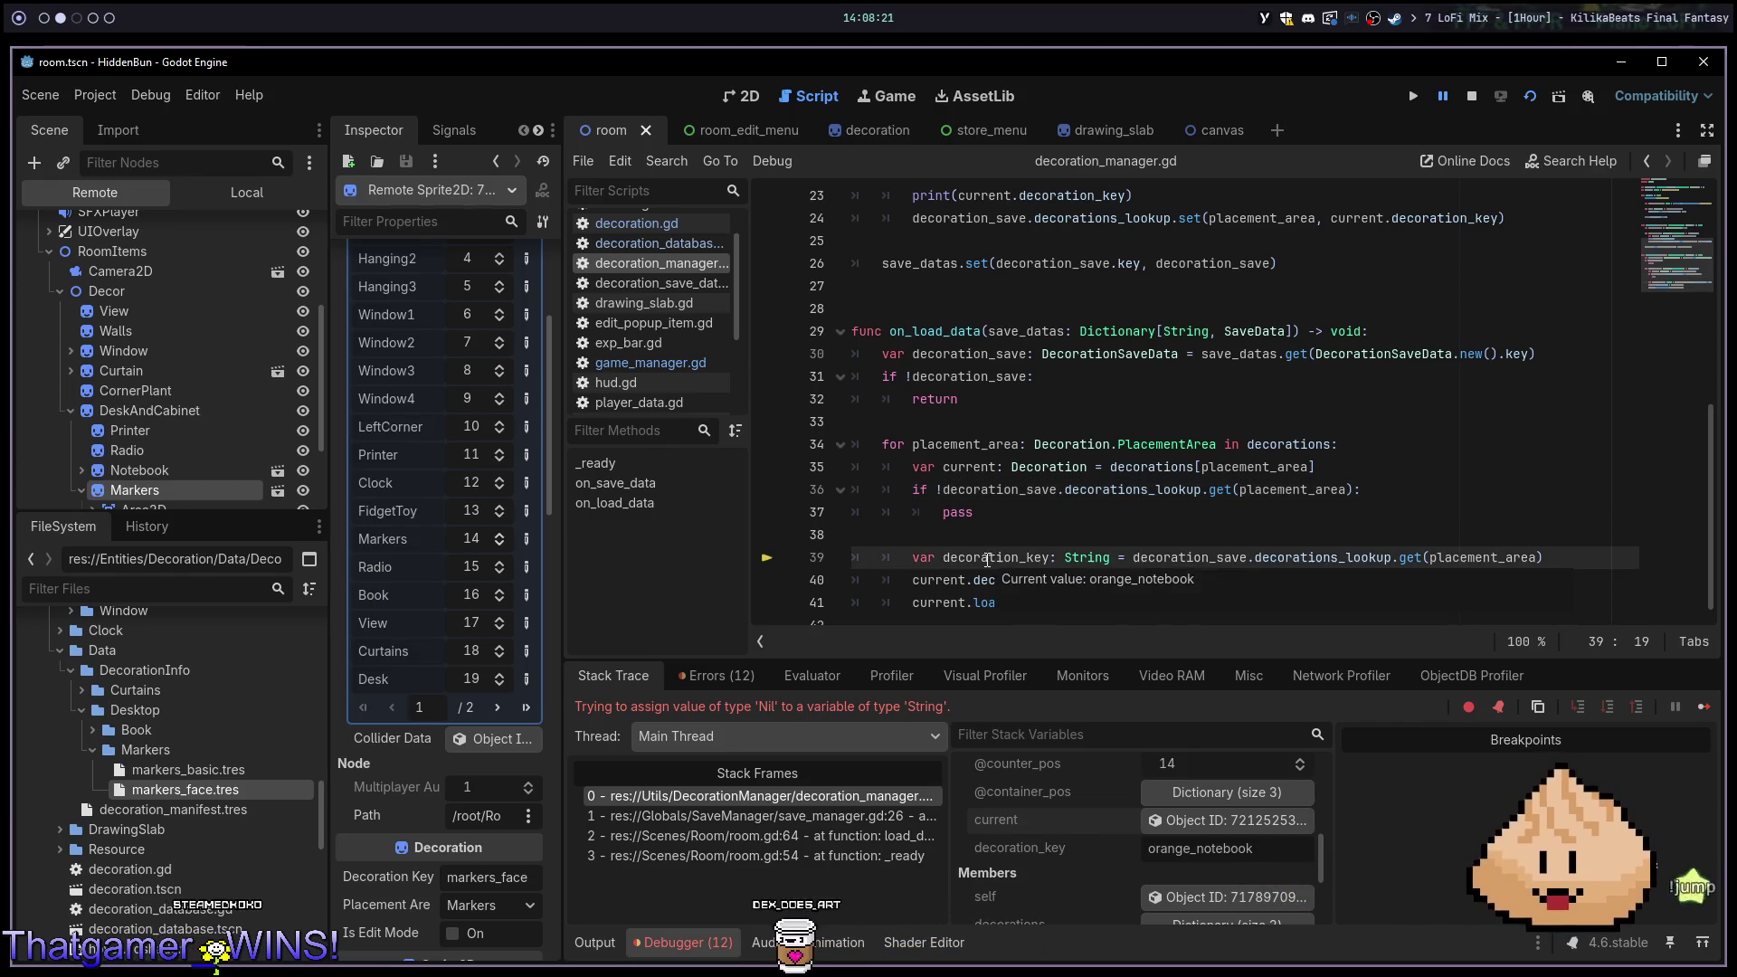
key("Up")
key("Up")
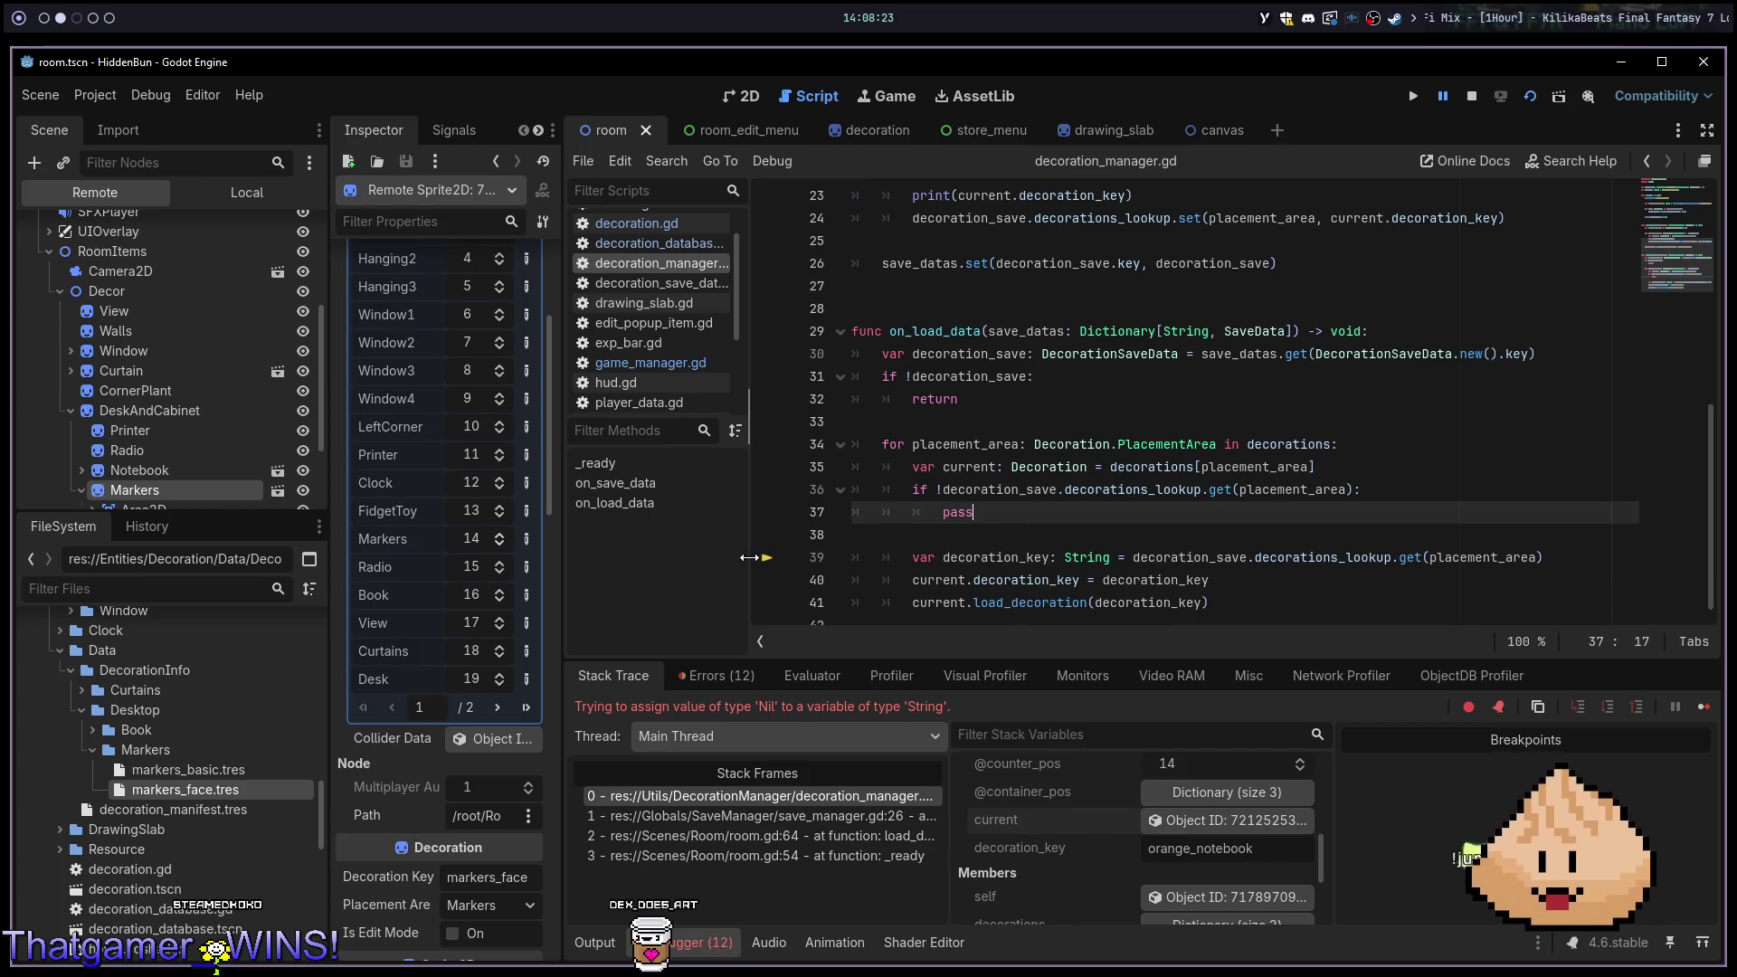
Add a breakpoint on line 36, rerun the game, and step through the loop with F10
left_click(767, 490)
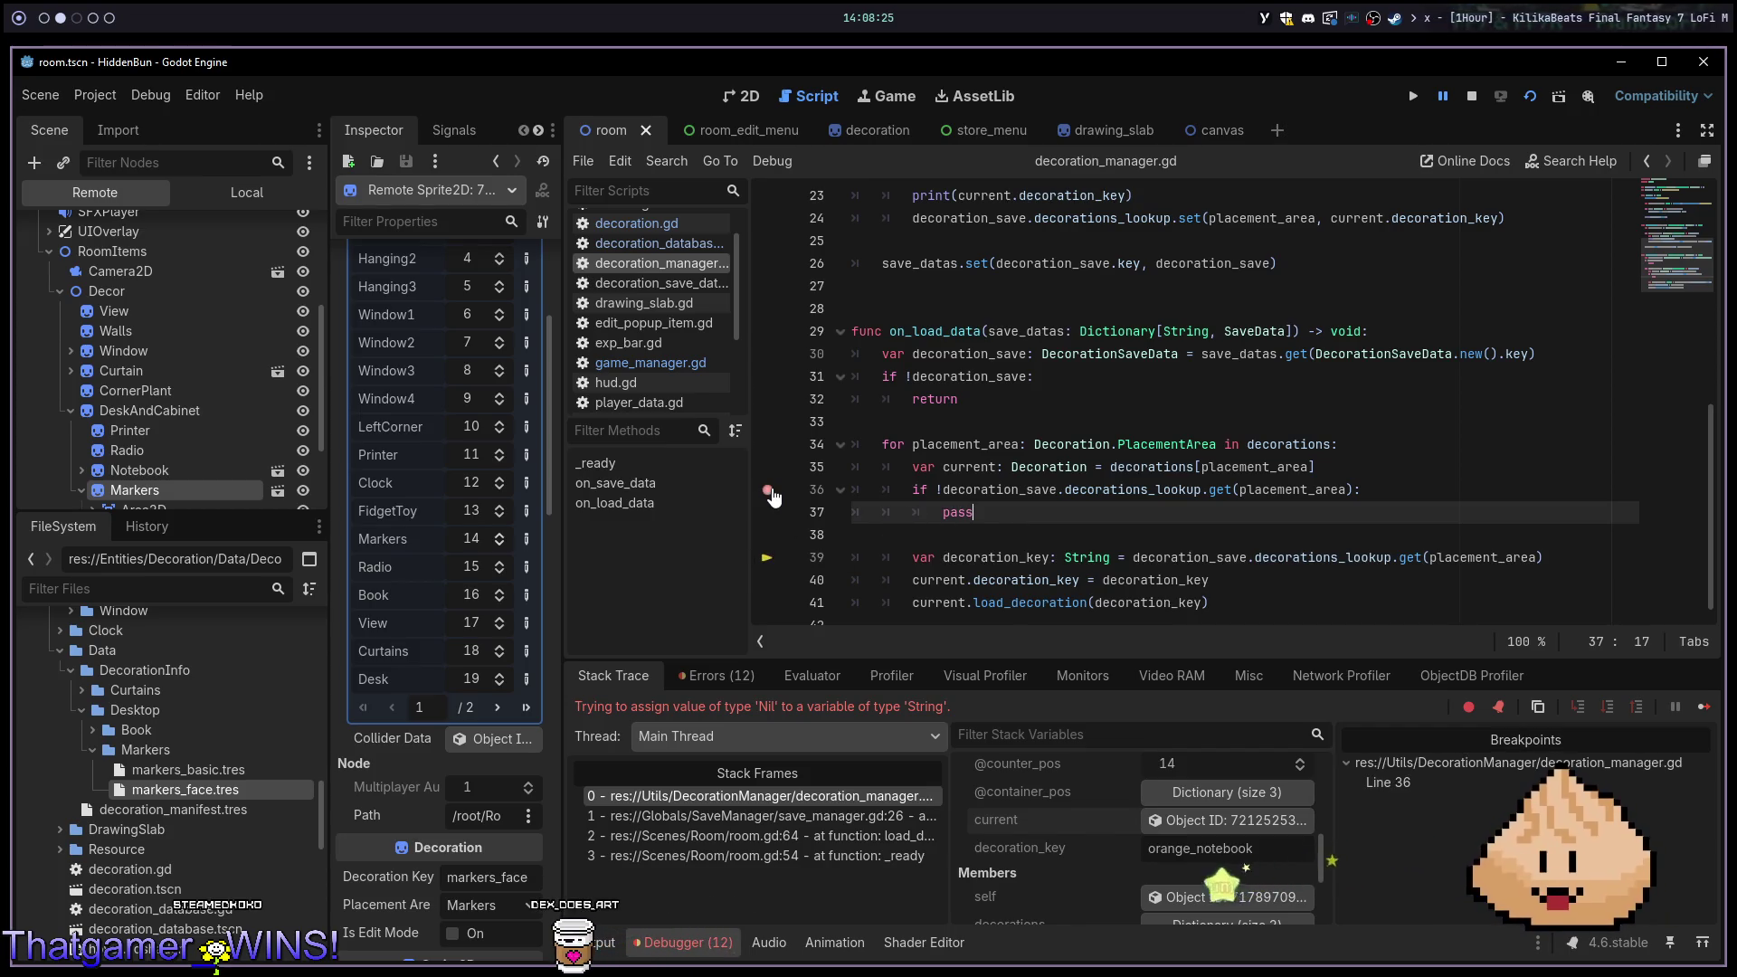
left_click(1224, 448)
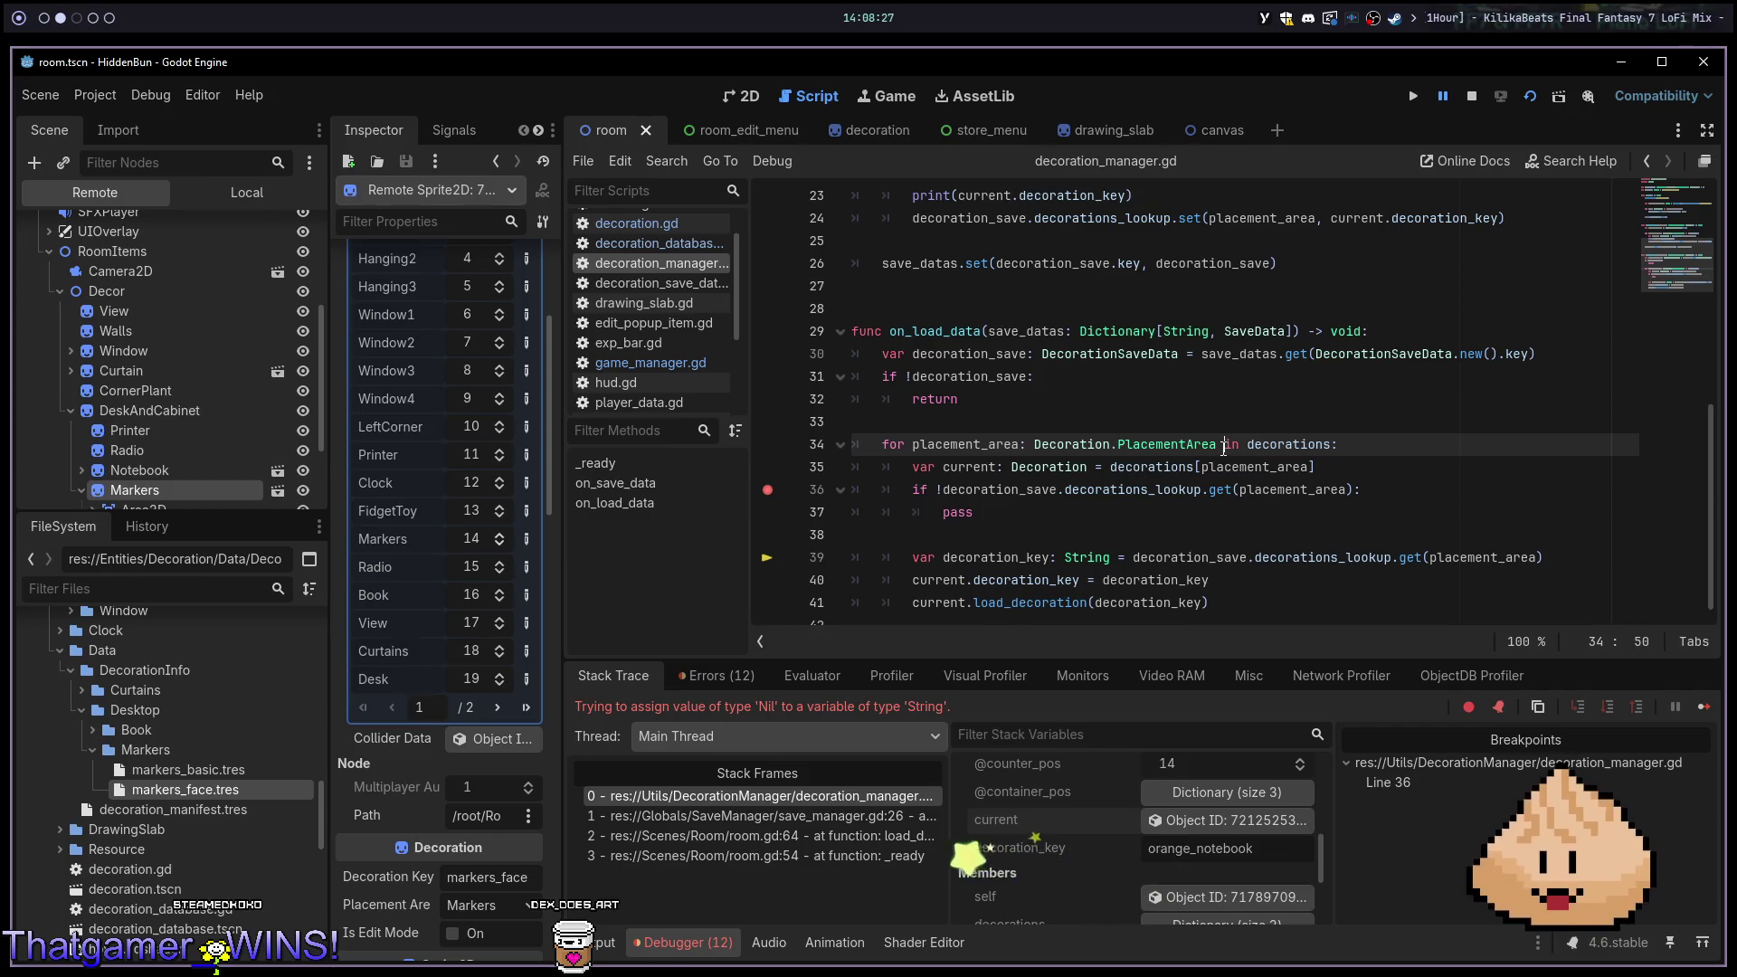
key("F5")
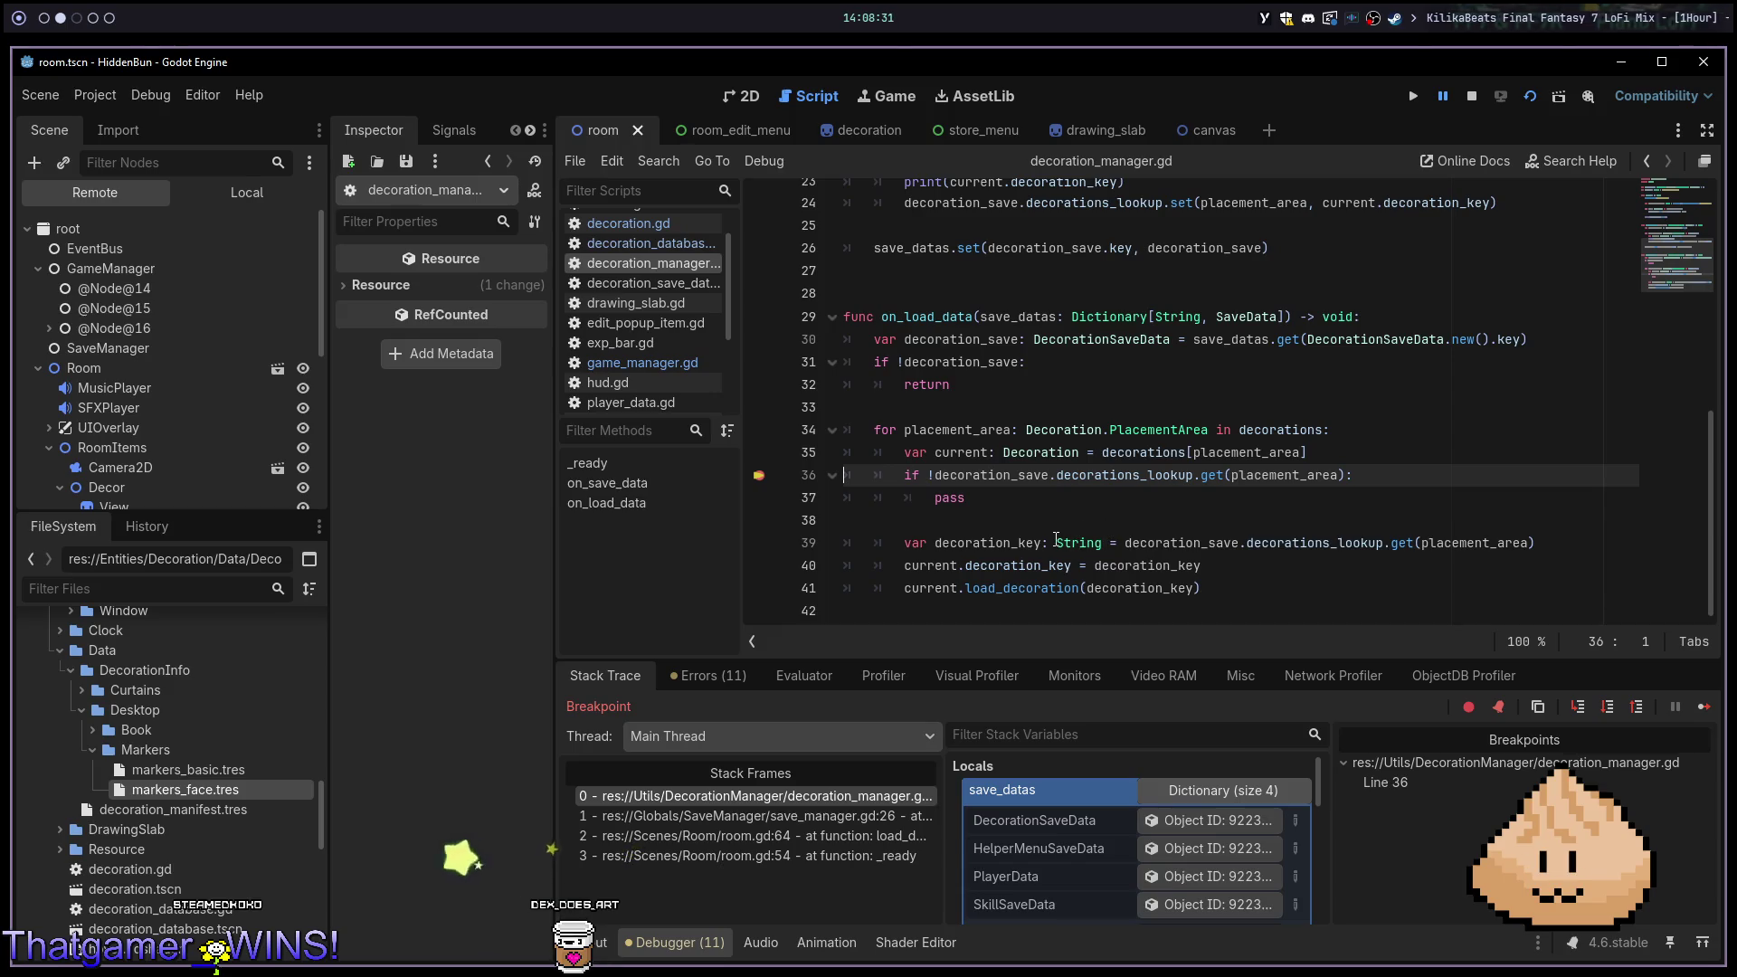
mouse_move(1057, 539)
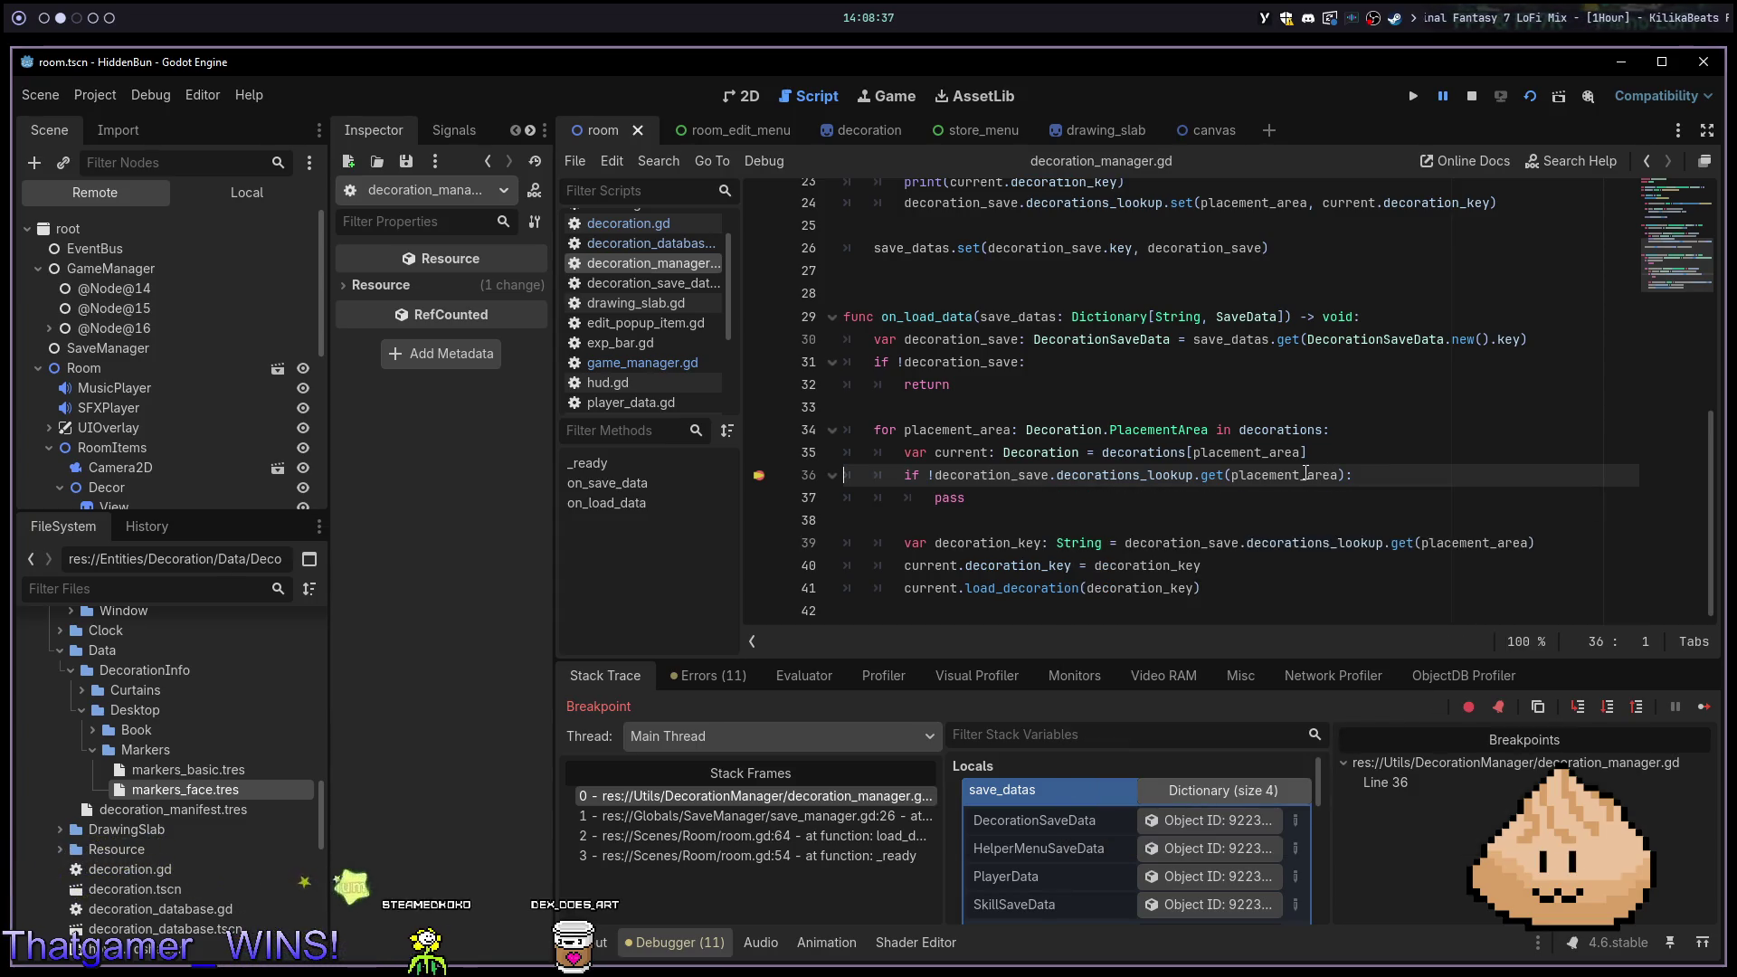
mouse_move(1307, 474)
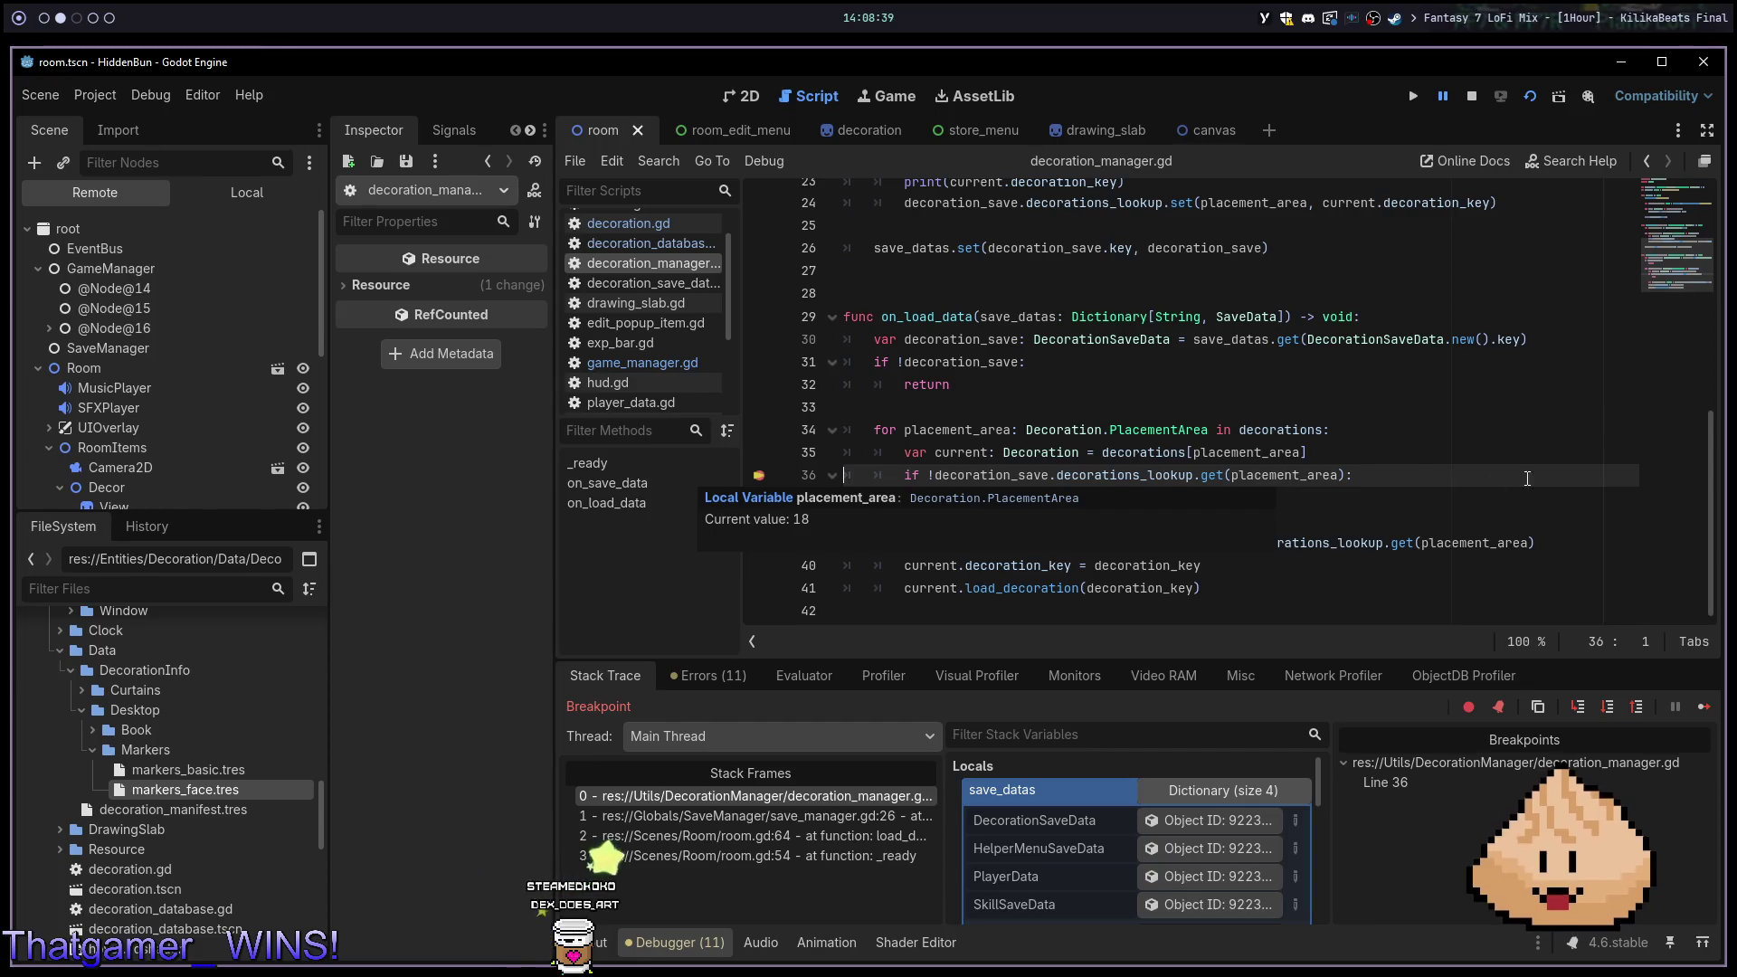
key("F10")
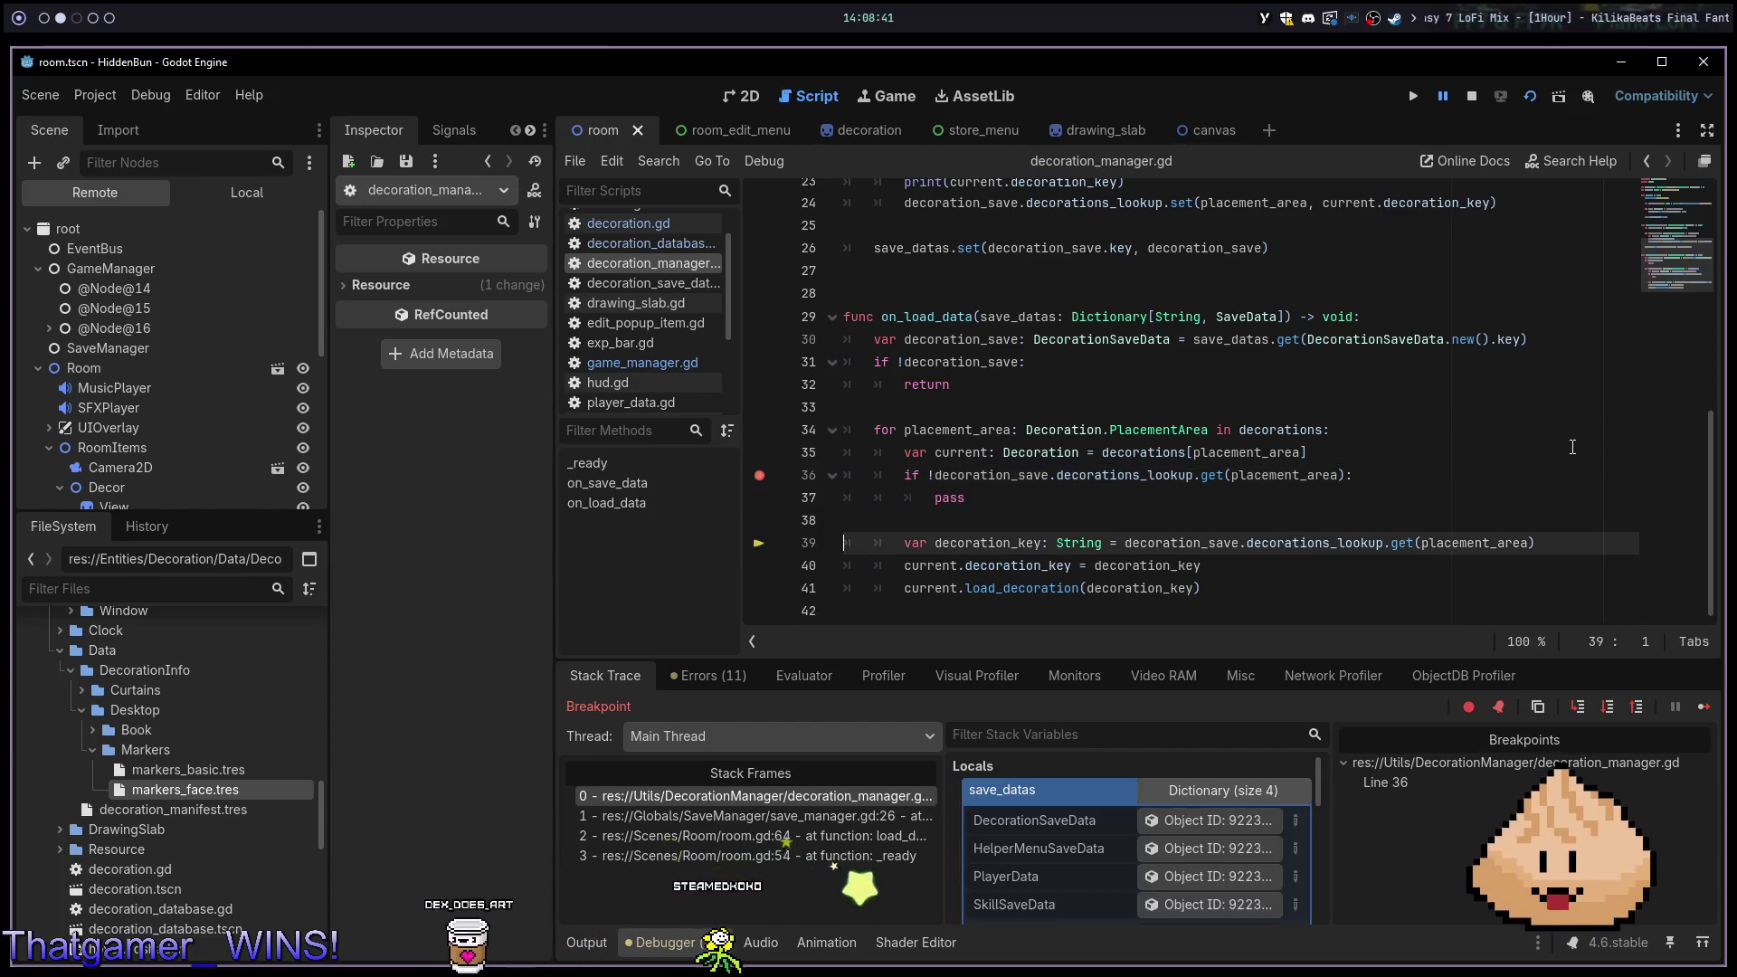
key("F10")
key("F10")
key("F10")
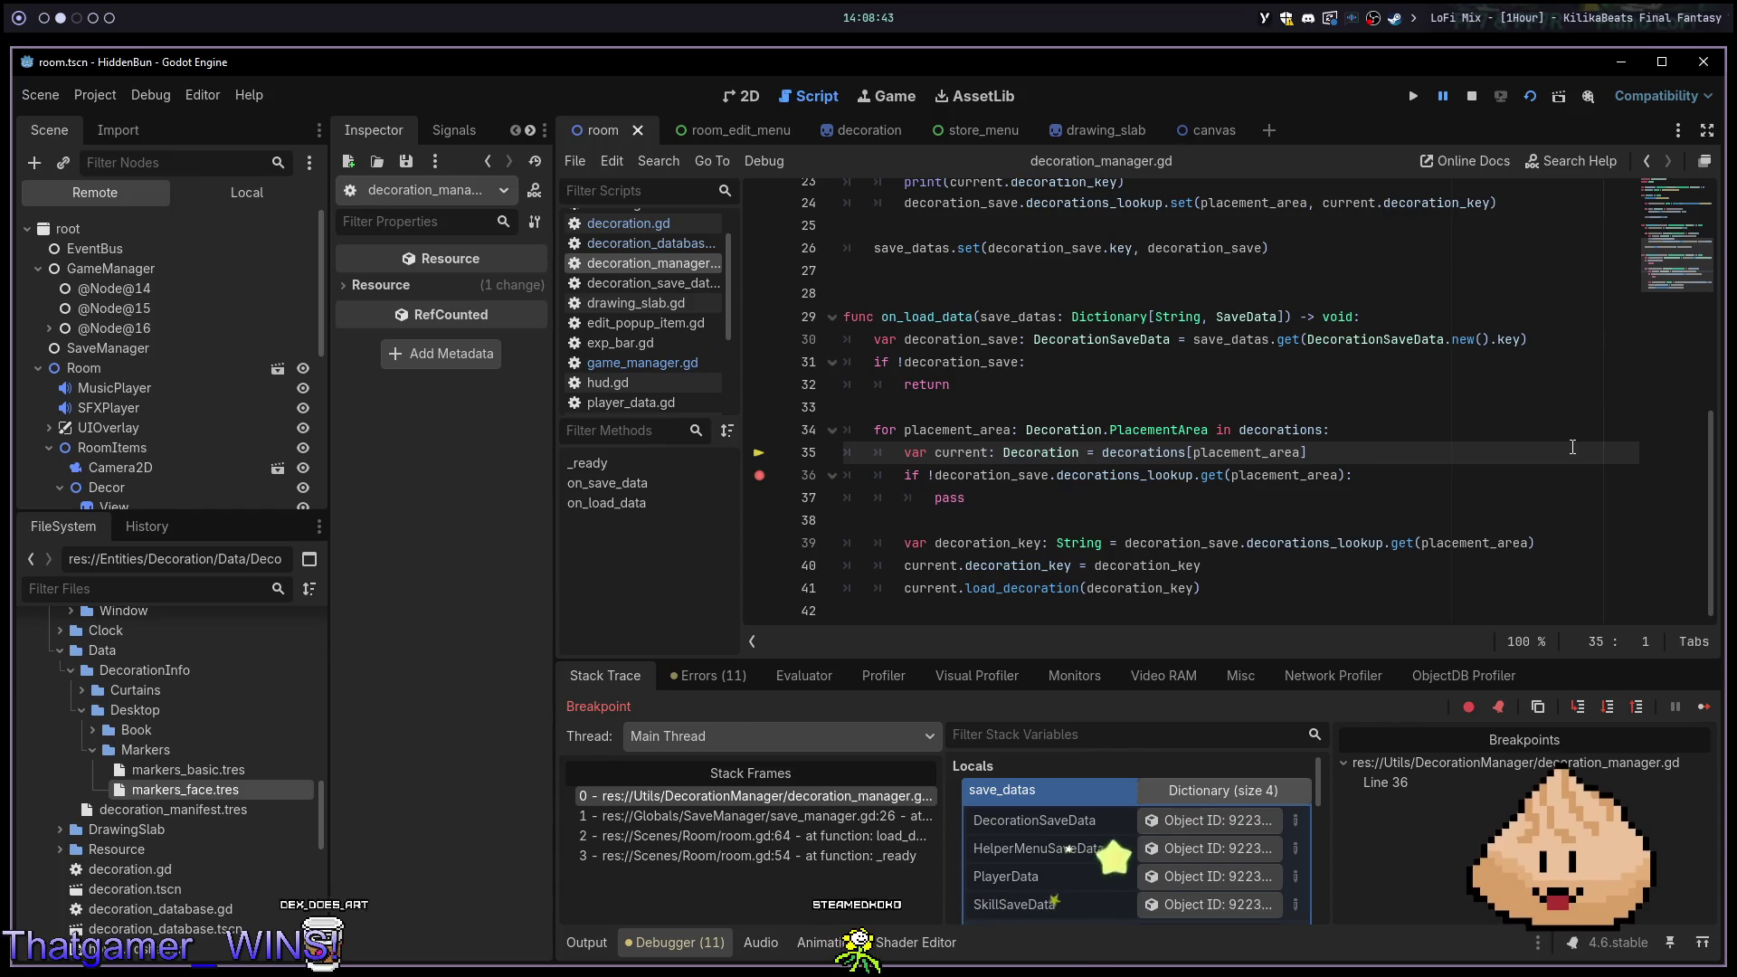
key("F10")
key("F10")
key("F10")
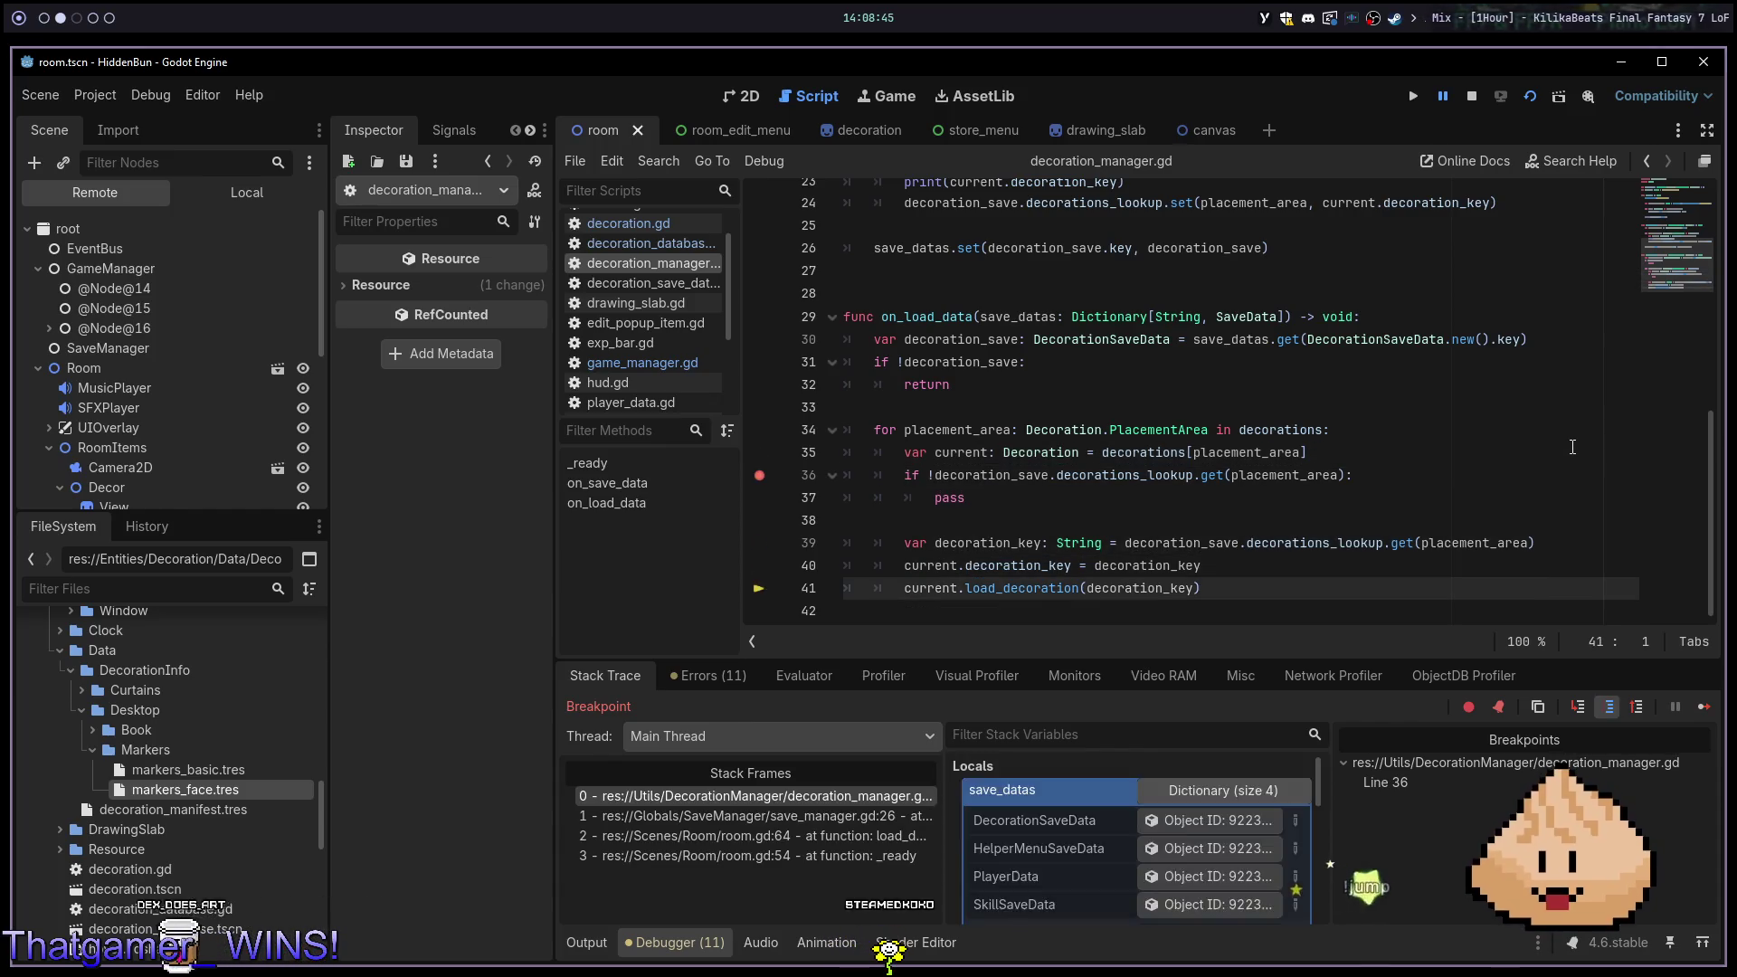
key("F10")
key("F10")
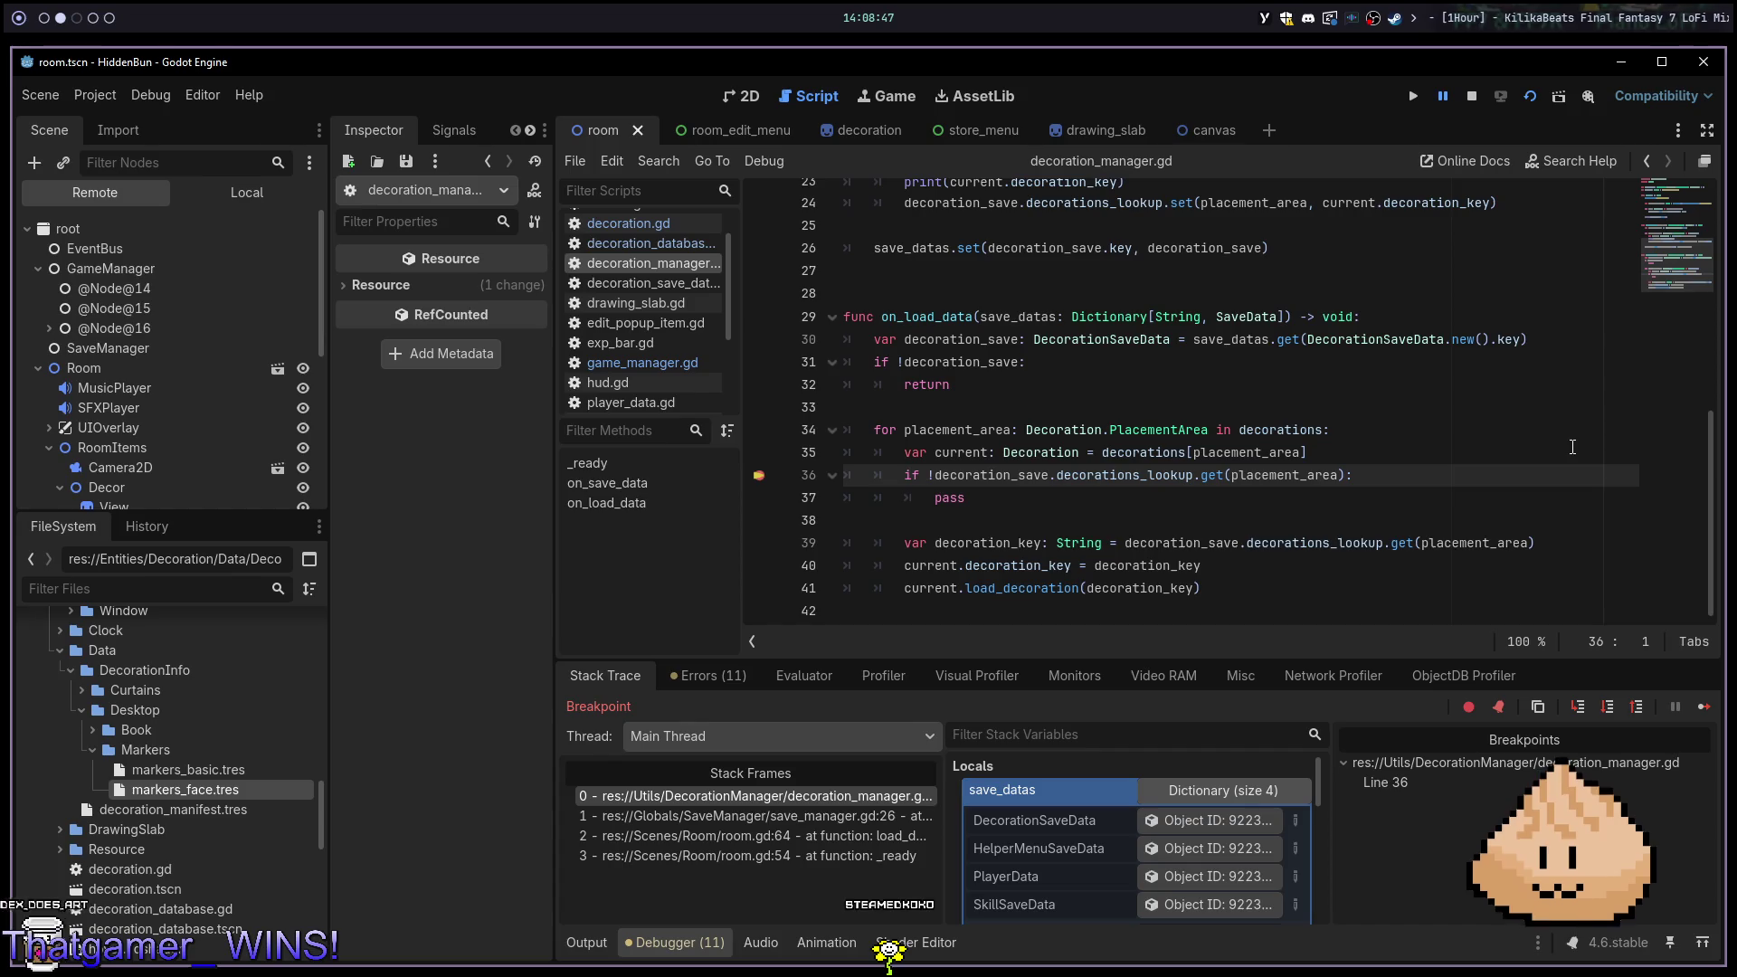
Step past the pass statement on line 37 to reach line 39
left_click(1024, 542)
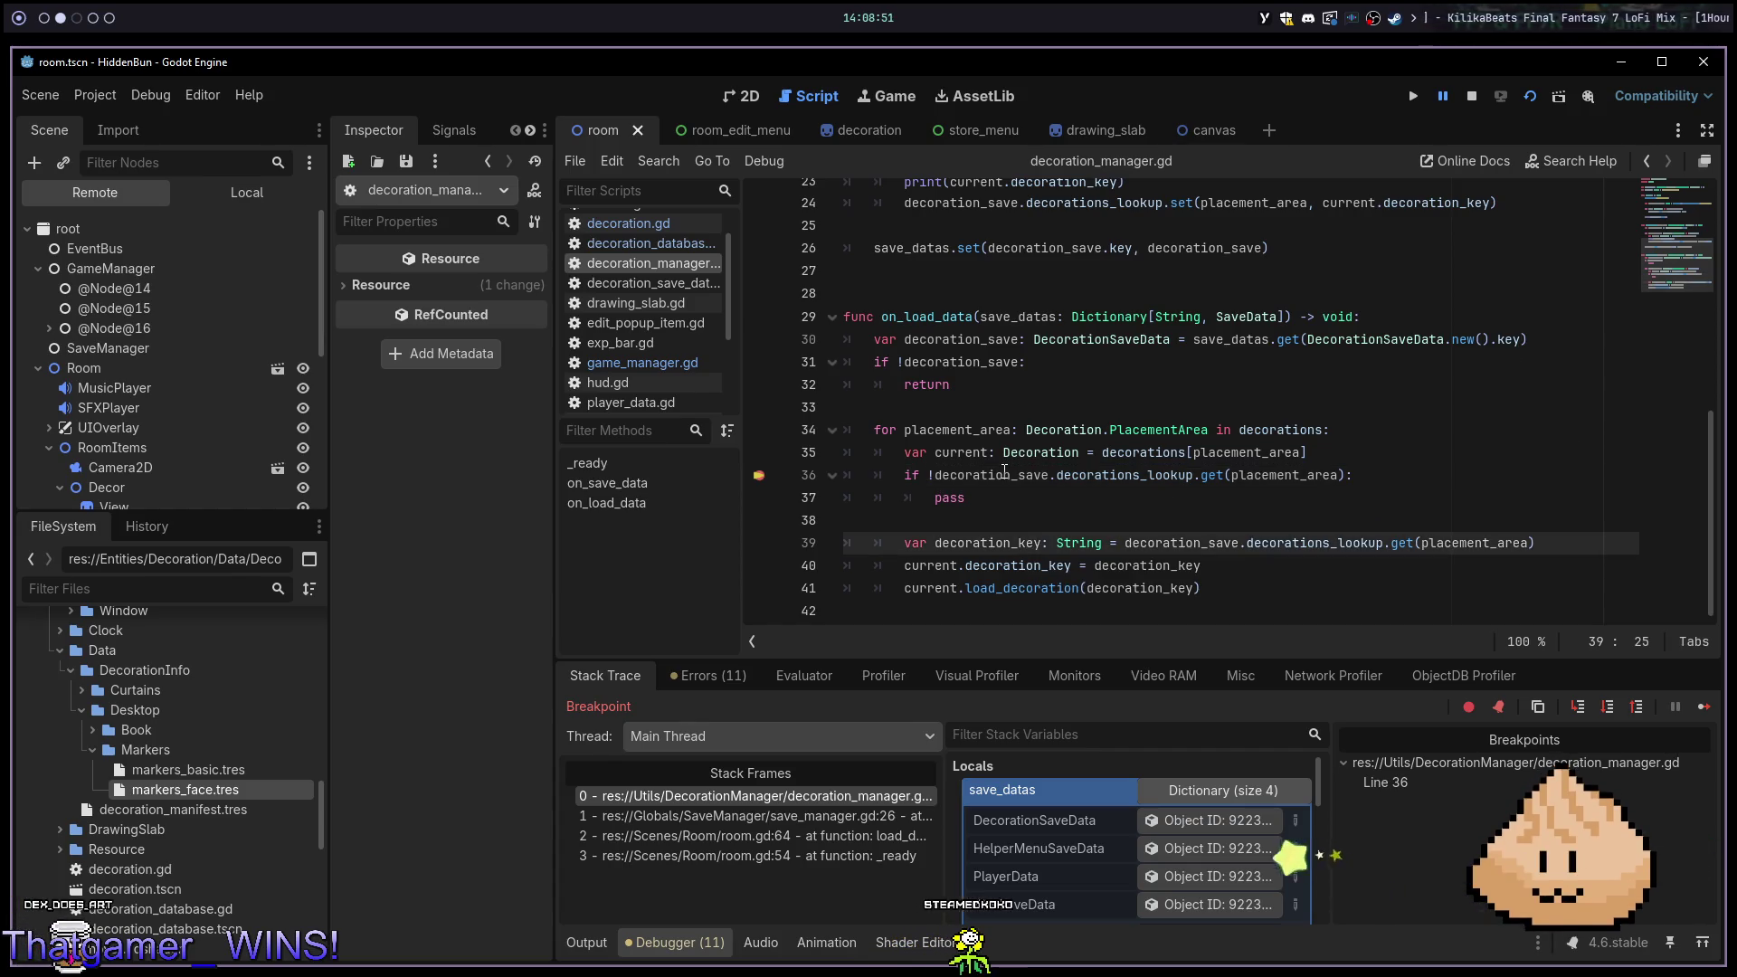
mouse_move(1005, 472)
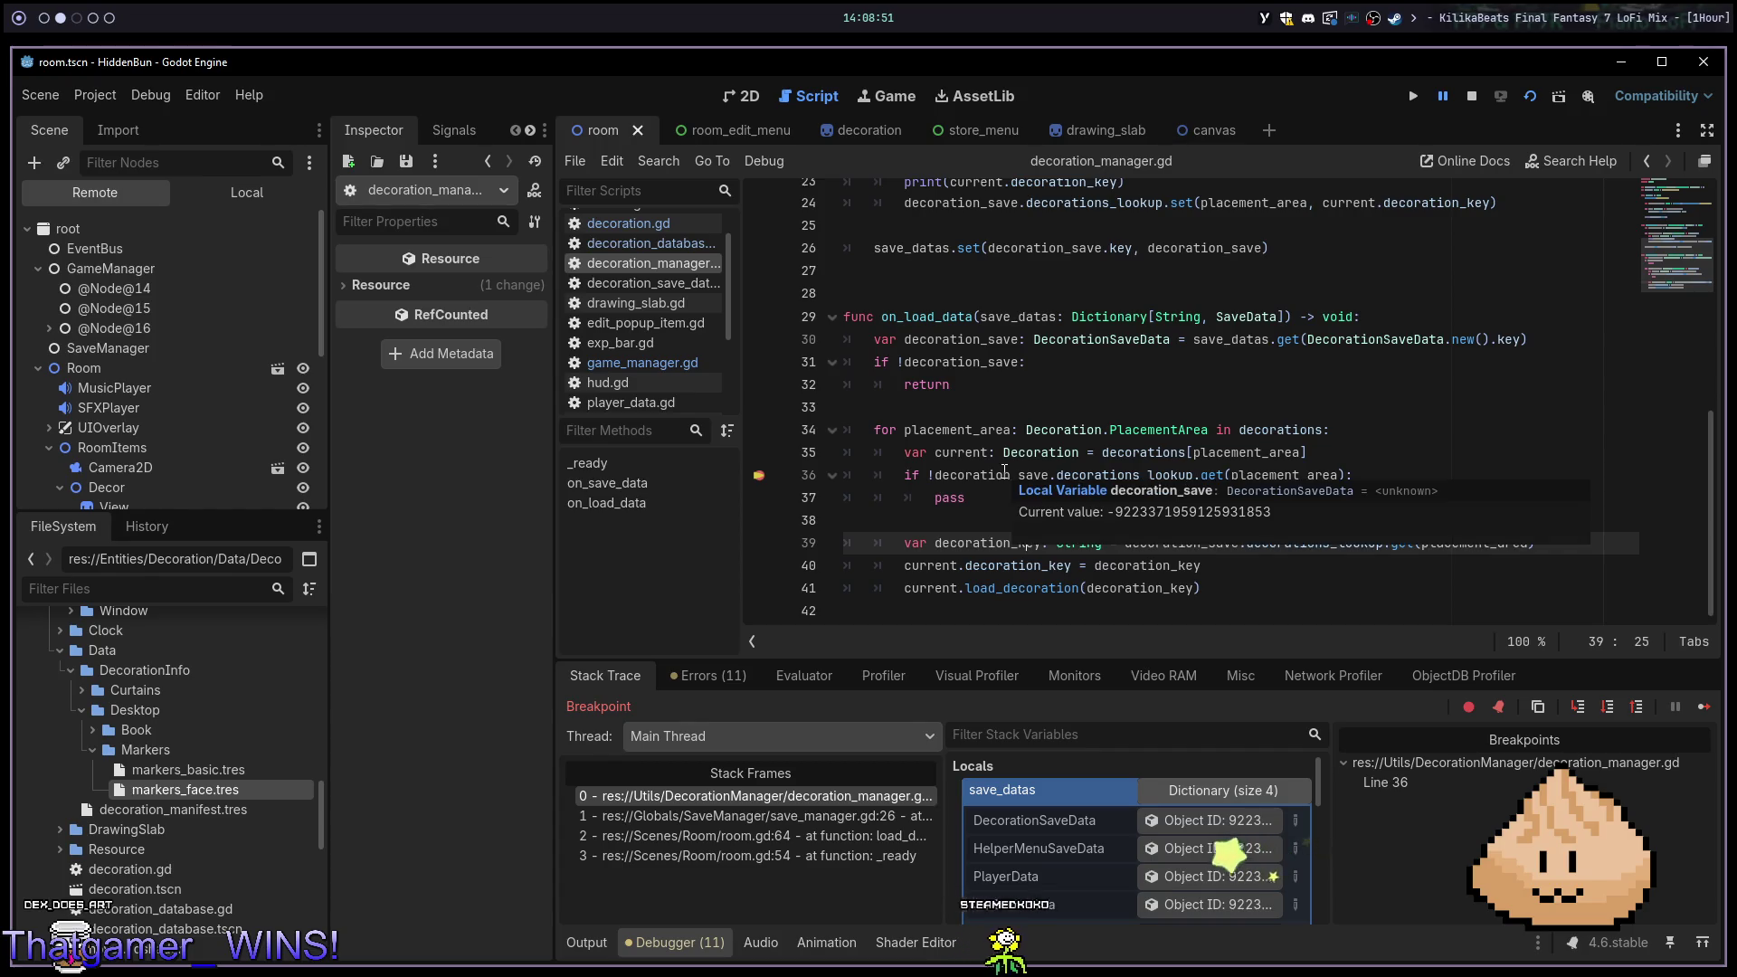
left_click(980, 566)
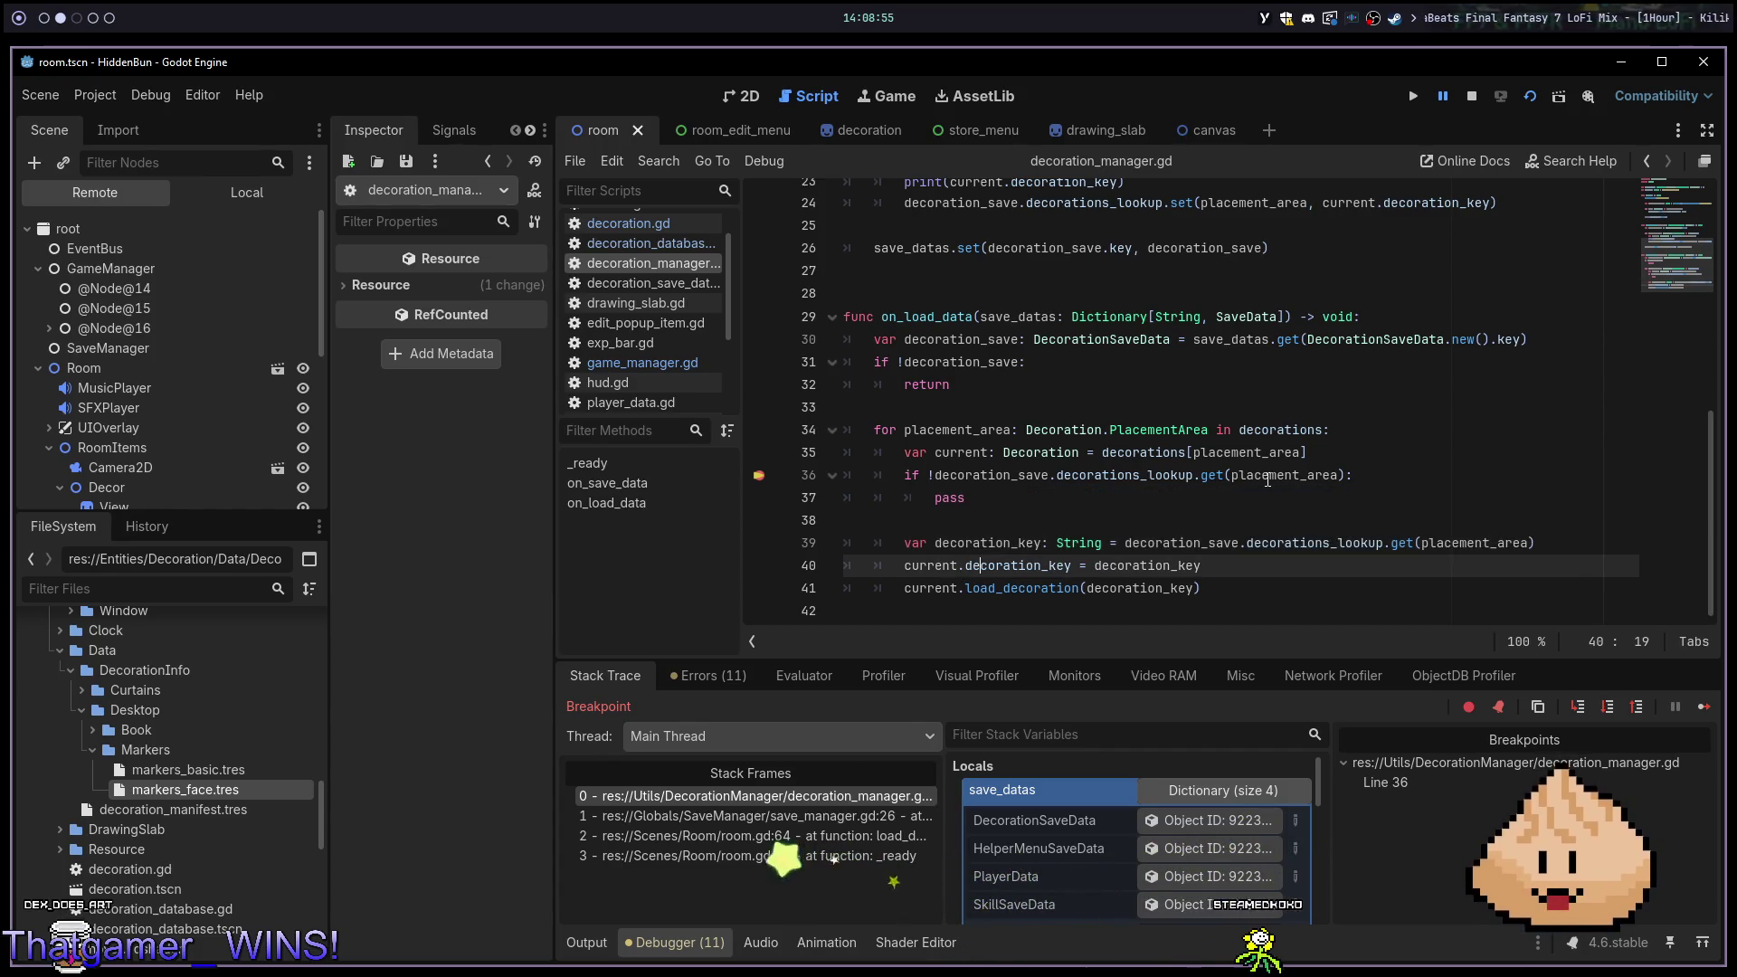
left_click(1387, 495)
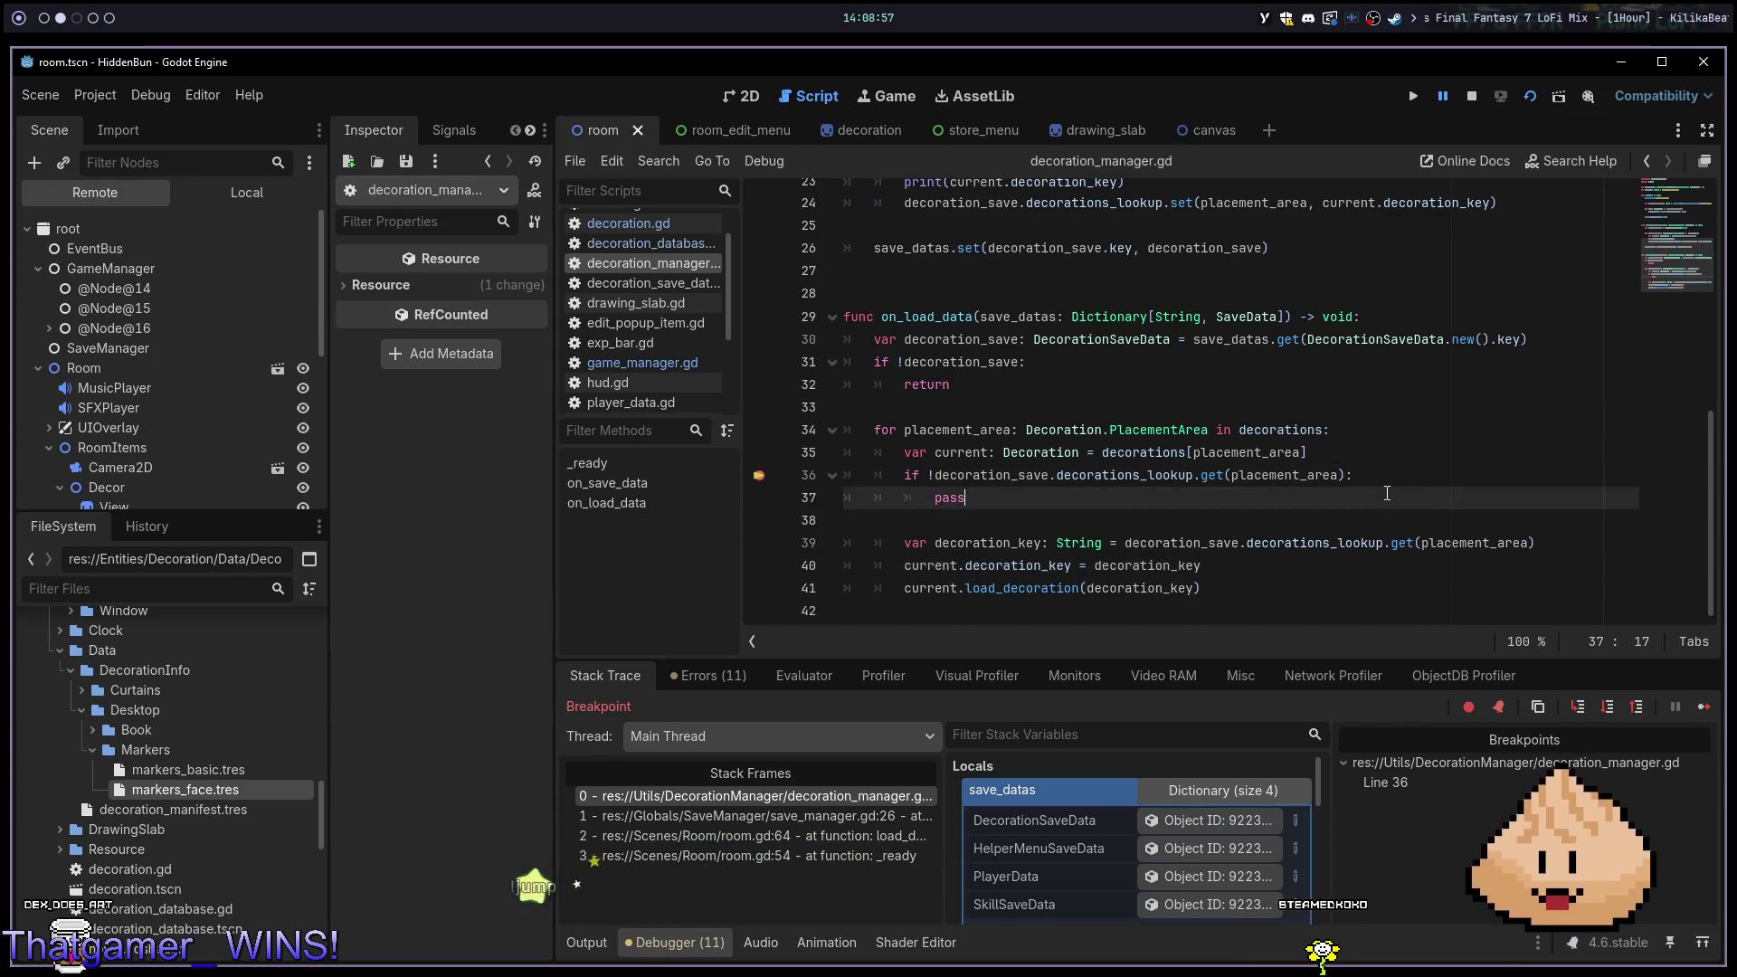
key("F10")
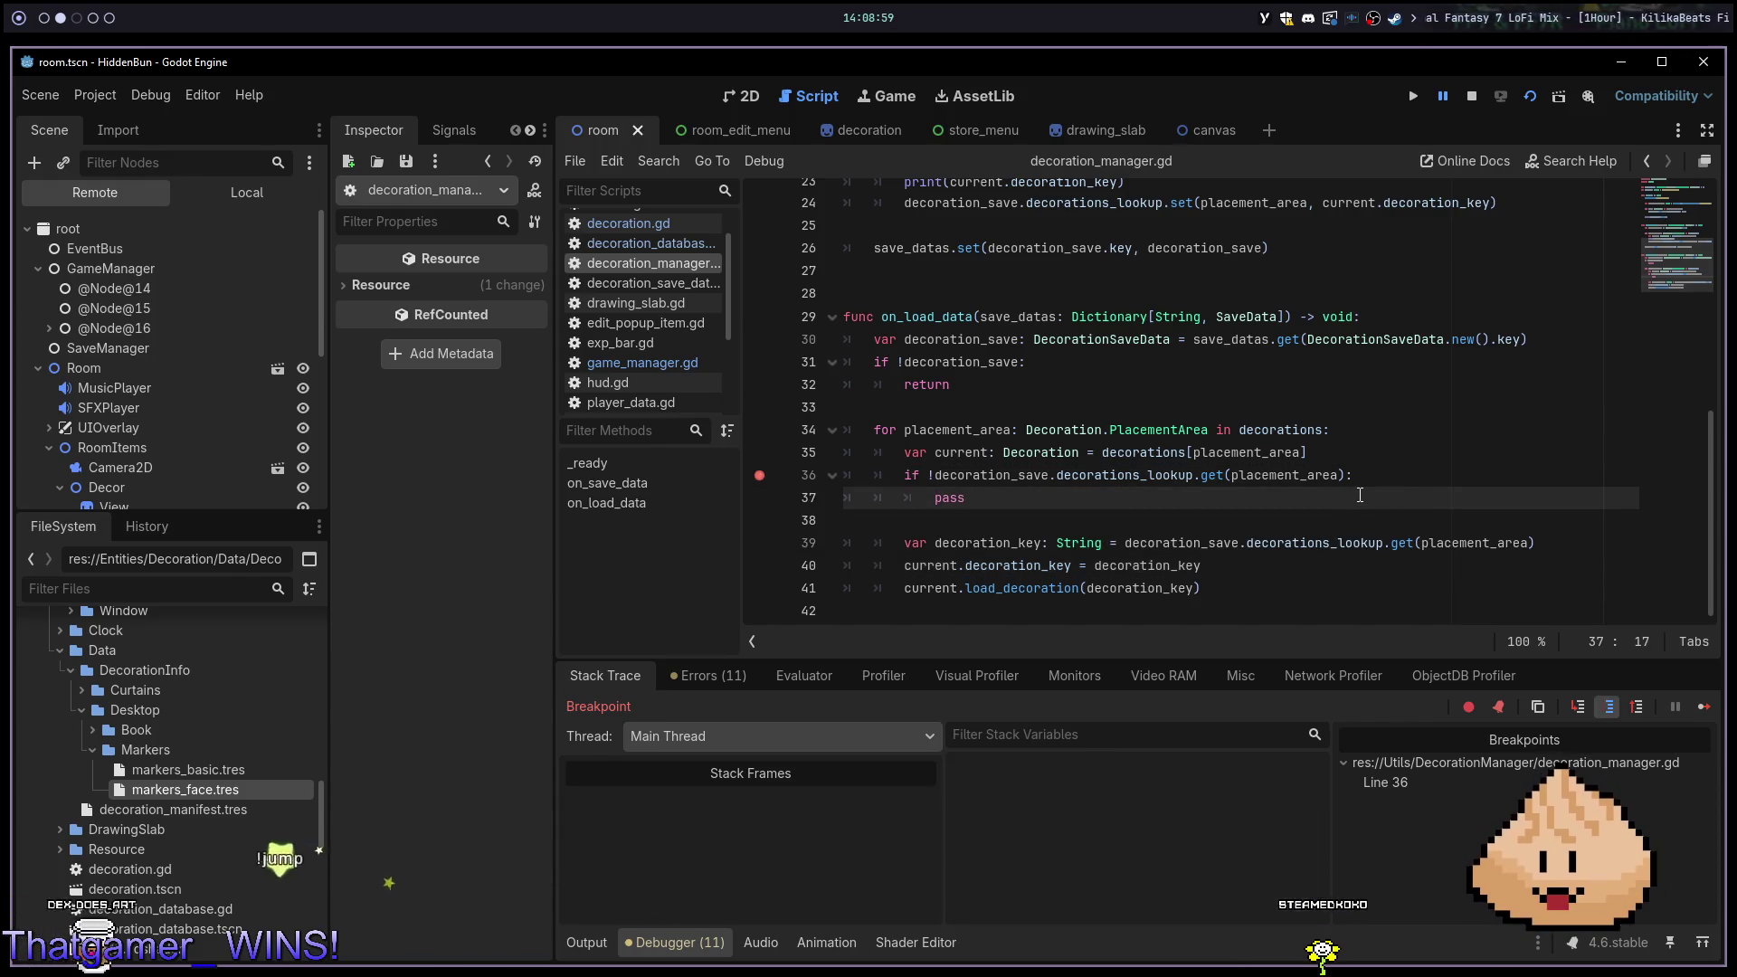
key("F10")
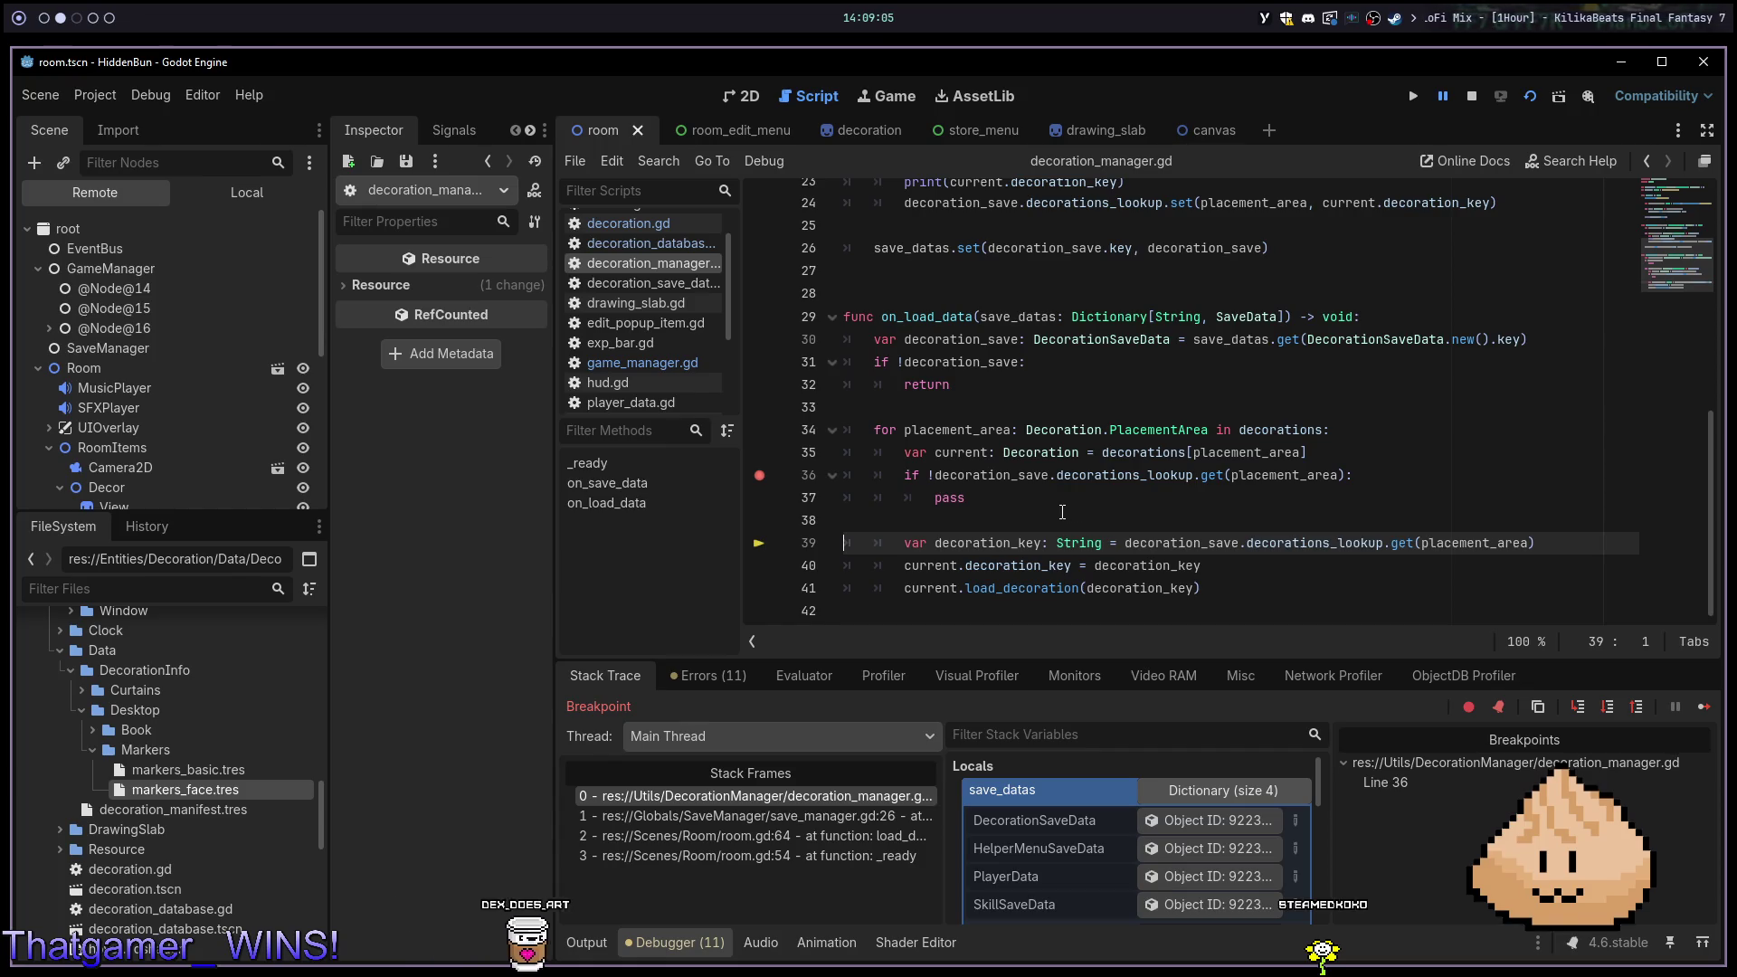
Replace pass with continue in Neovim, save, and rerun the game with F5
key("alt+1")
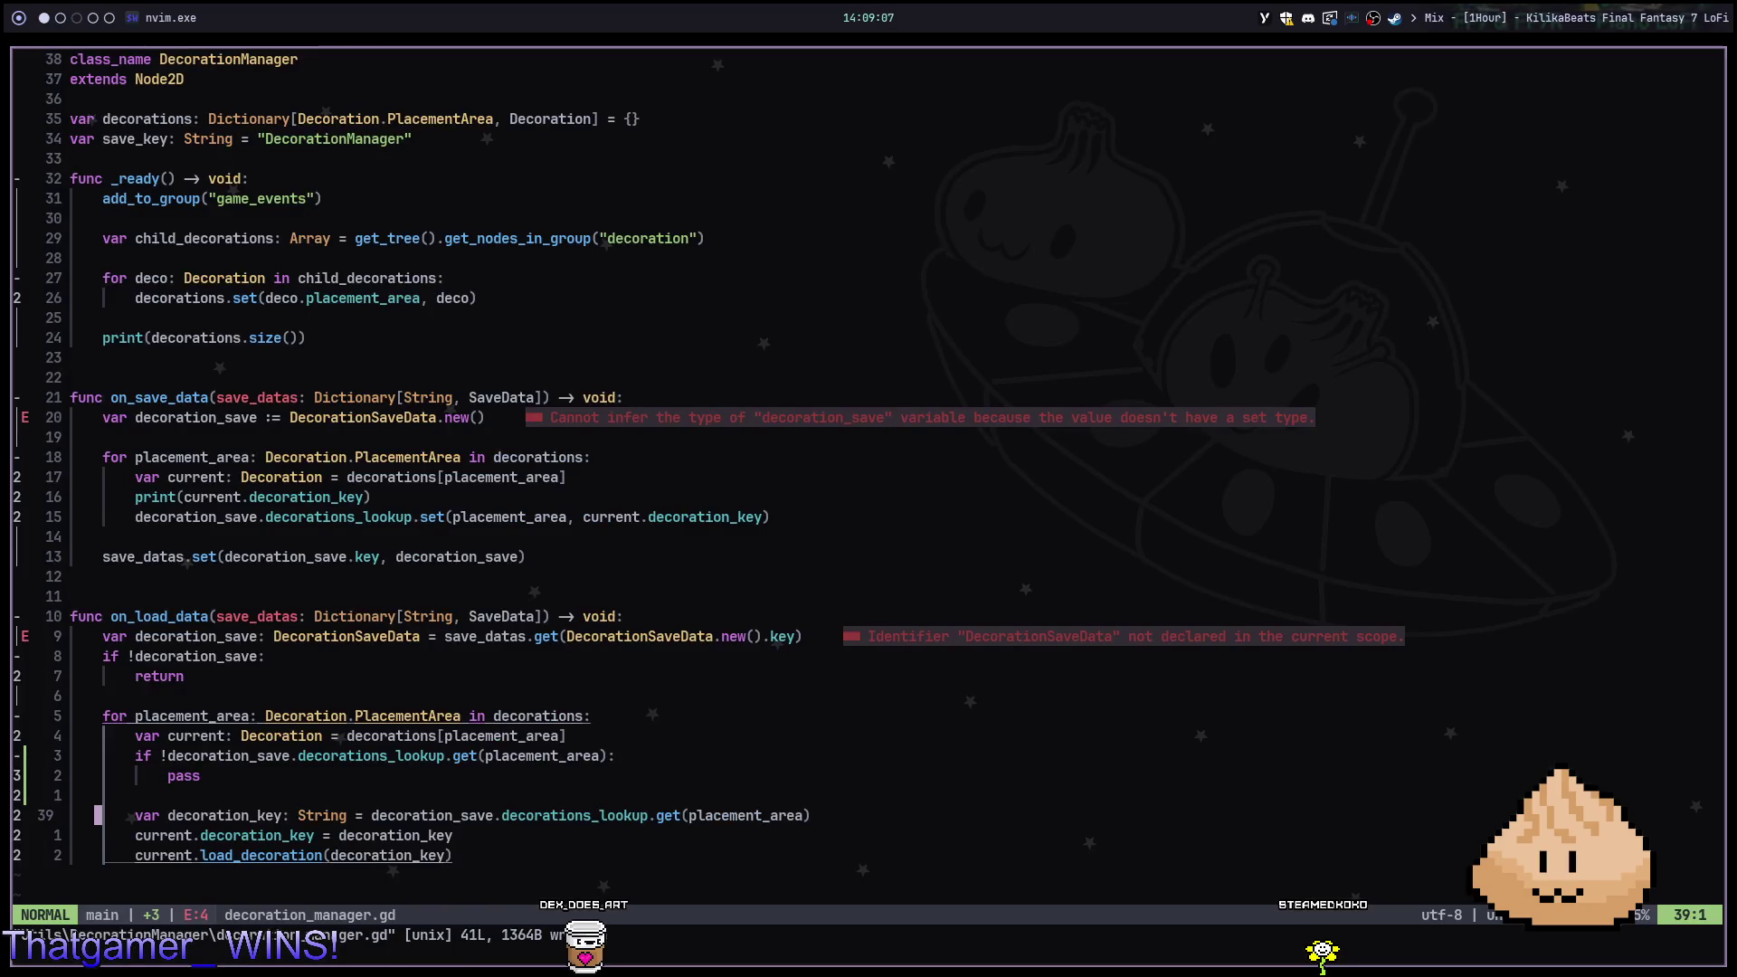
left_click(100, 776)
type("ciwcontinue")
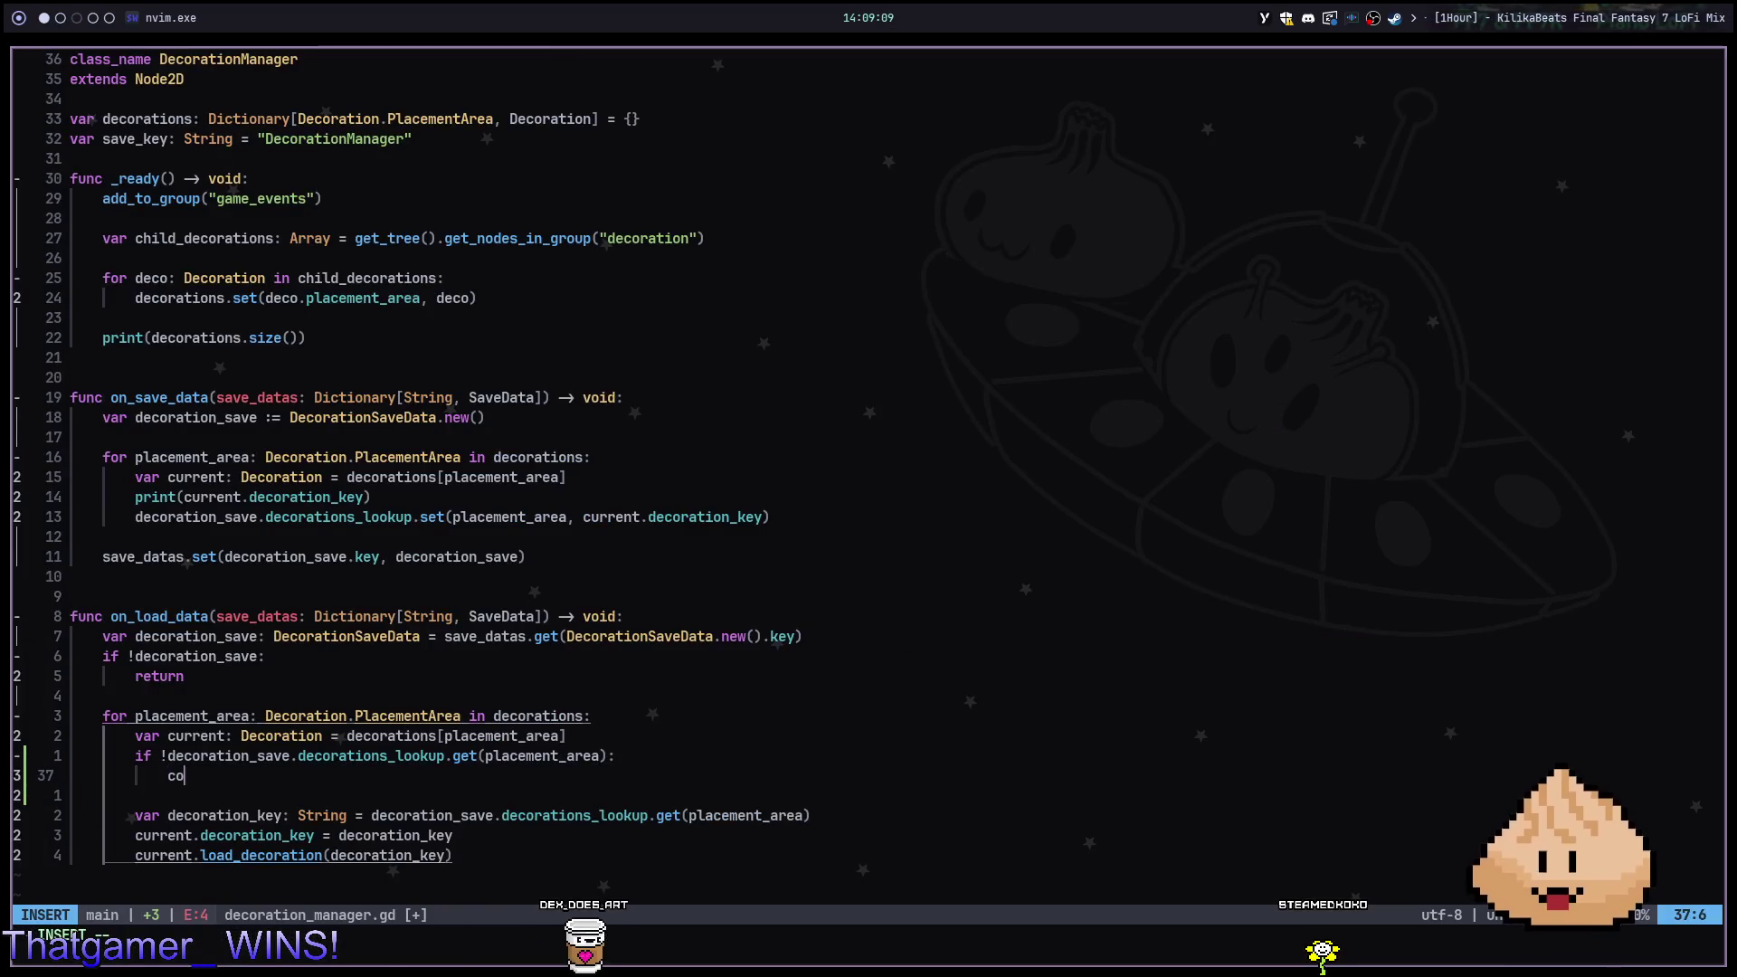
key("Escape")
key("alt+2")
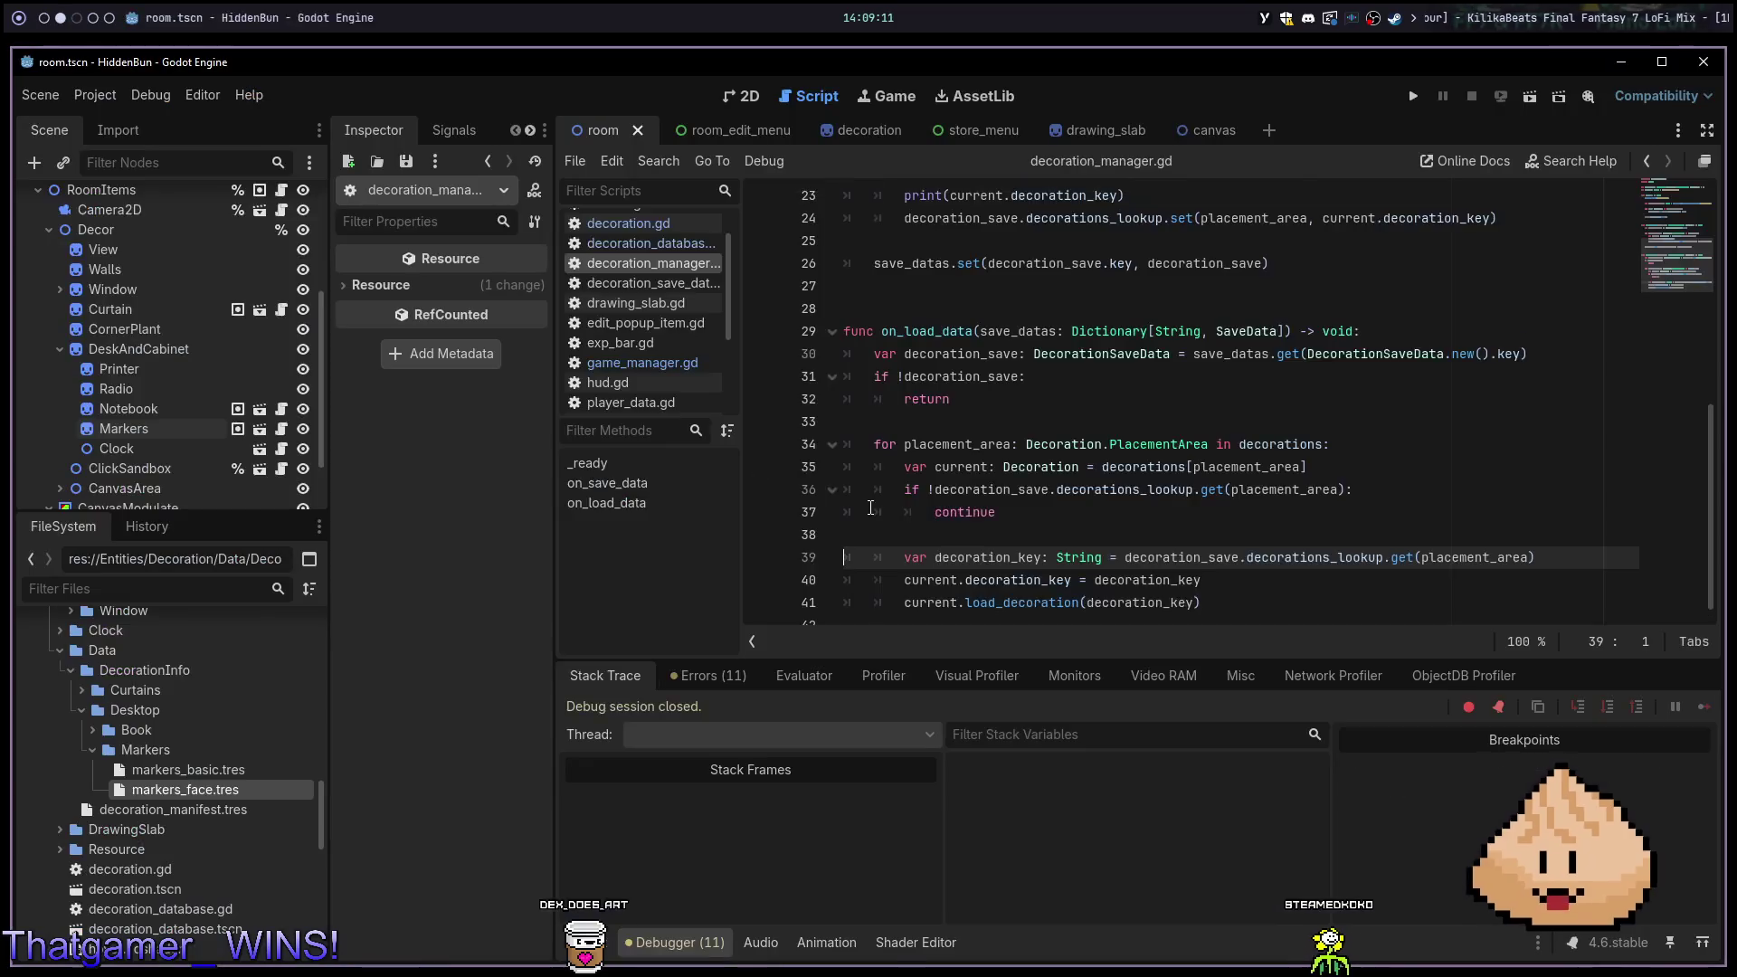
key("F5")
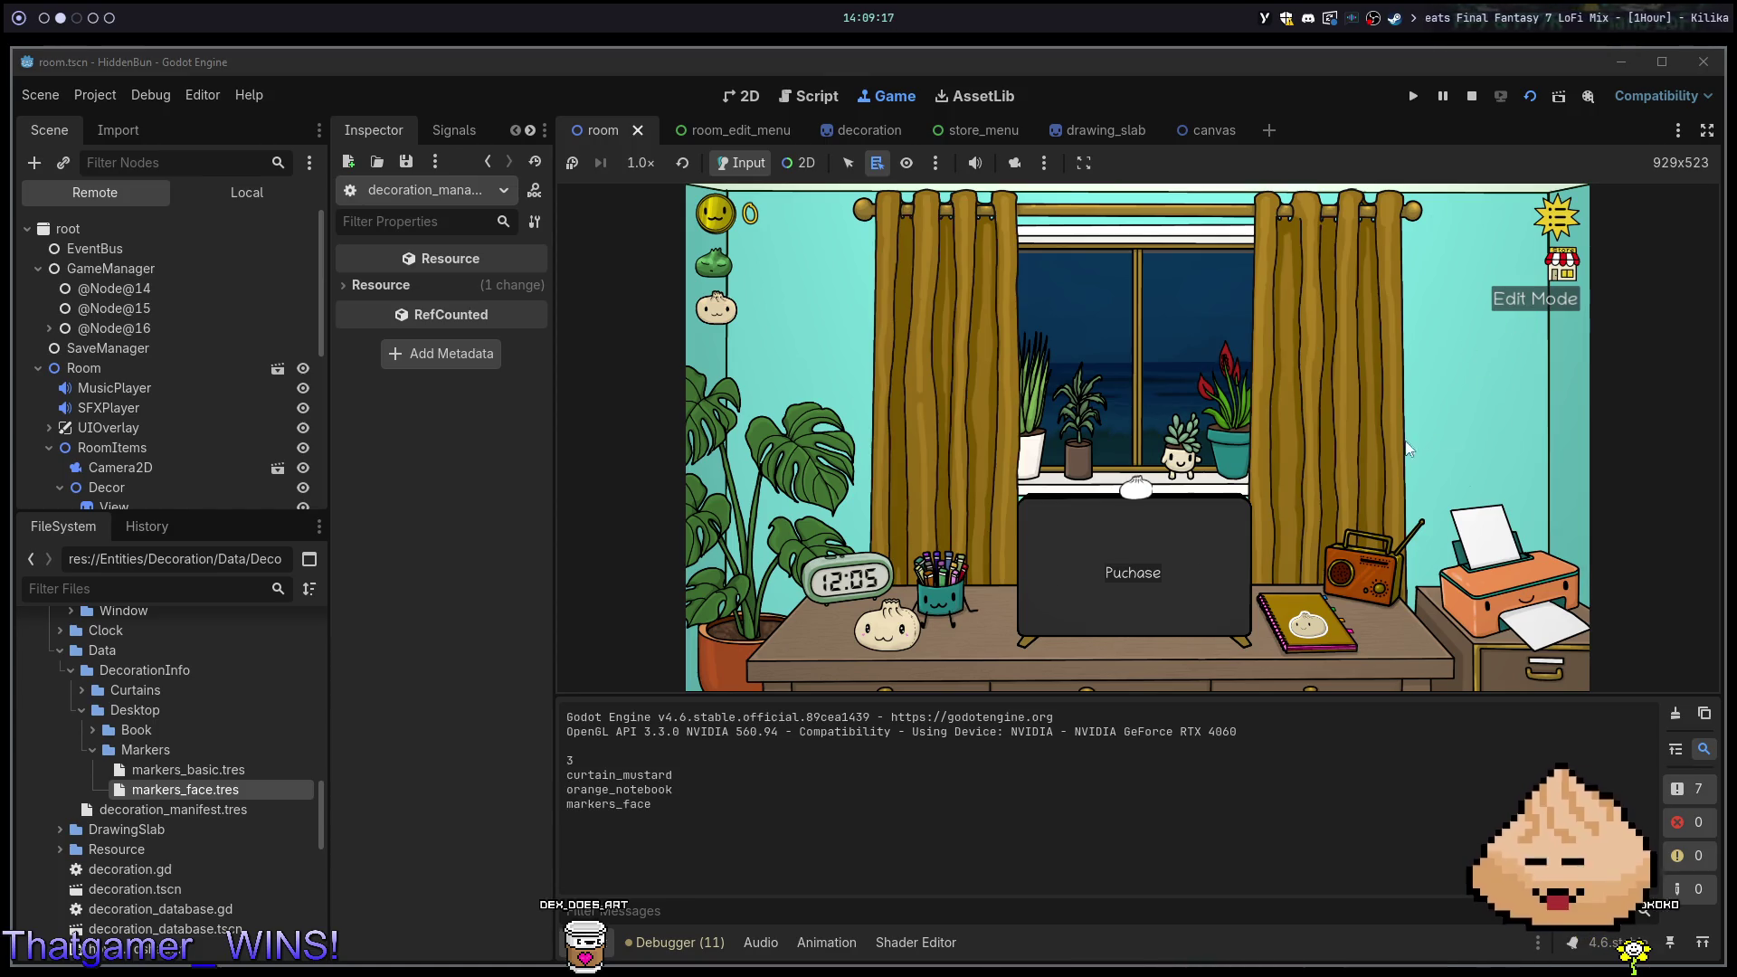
Swap the marker cup to its other variant in Edit Mode and restart the game
left_click(1536, 298)
left_click(973, 602)
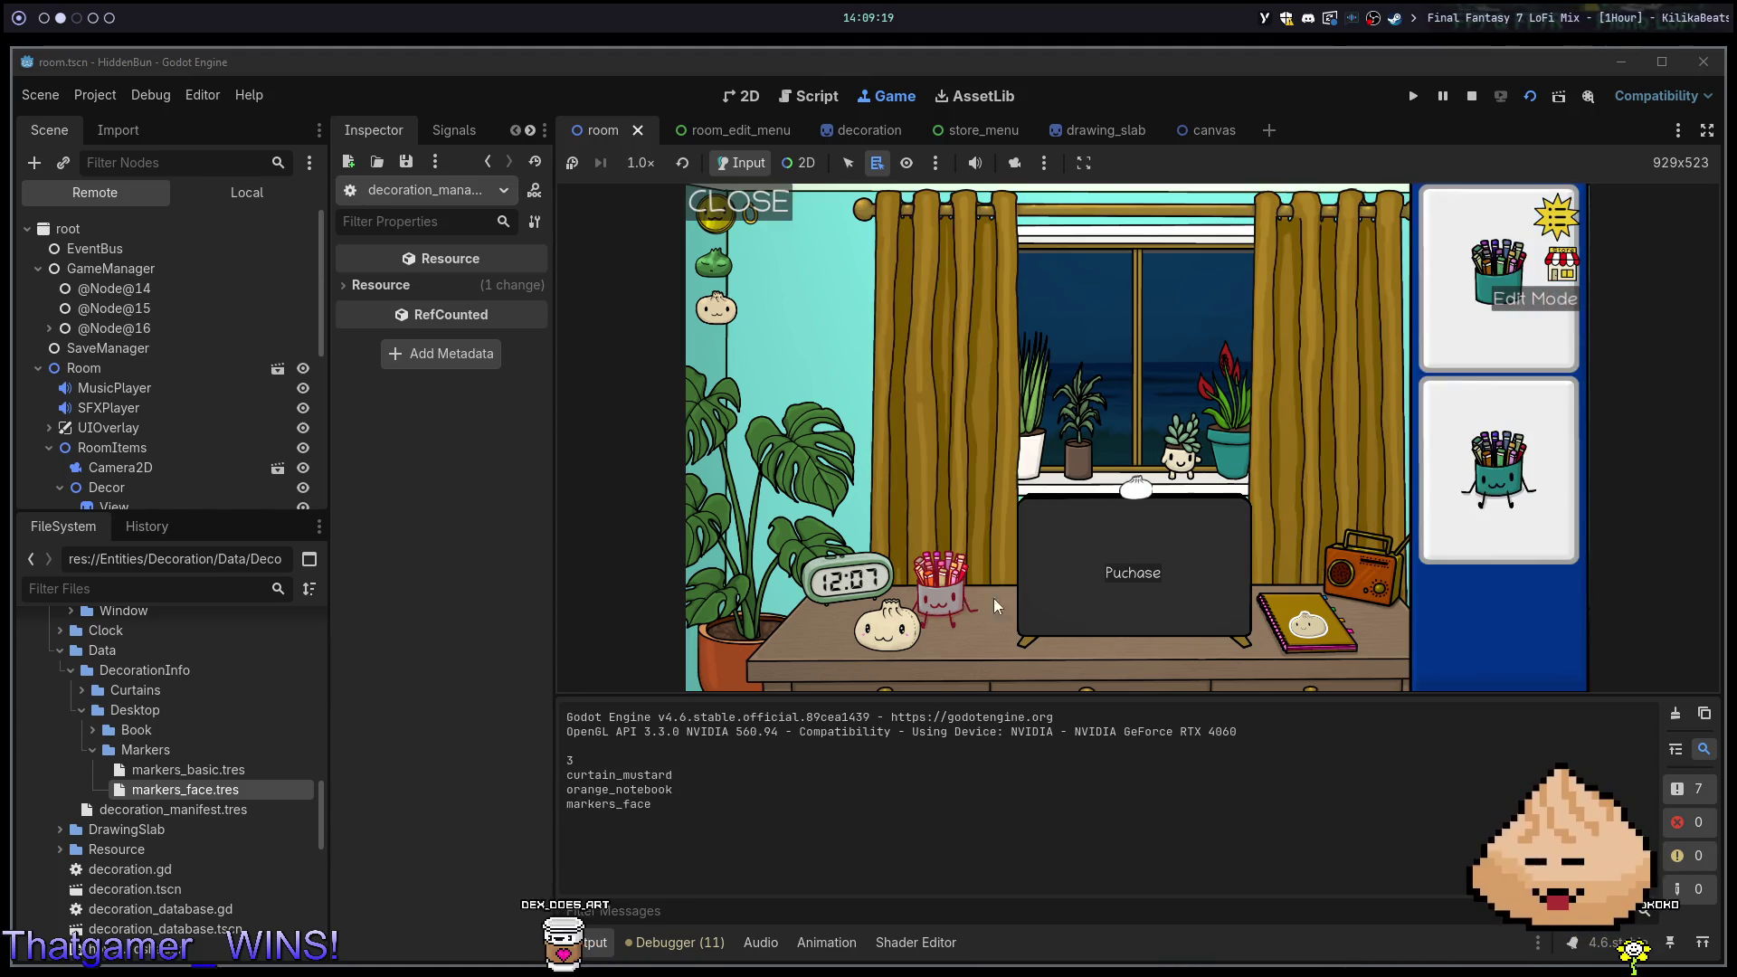
left_click(1501, 367)
left_click(1203, 592)
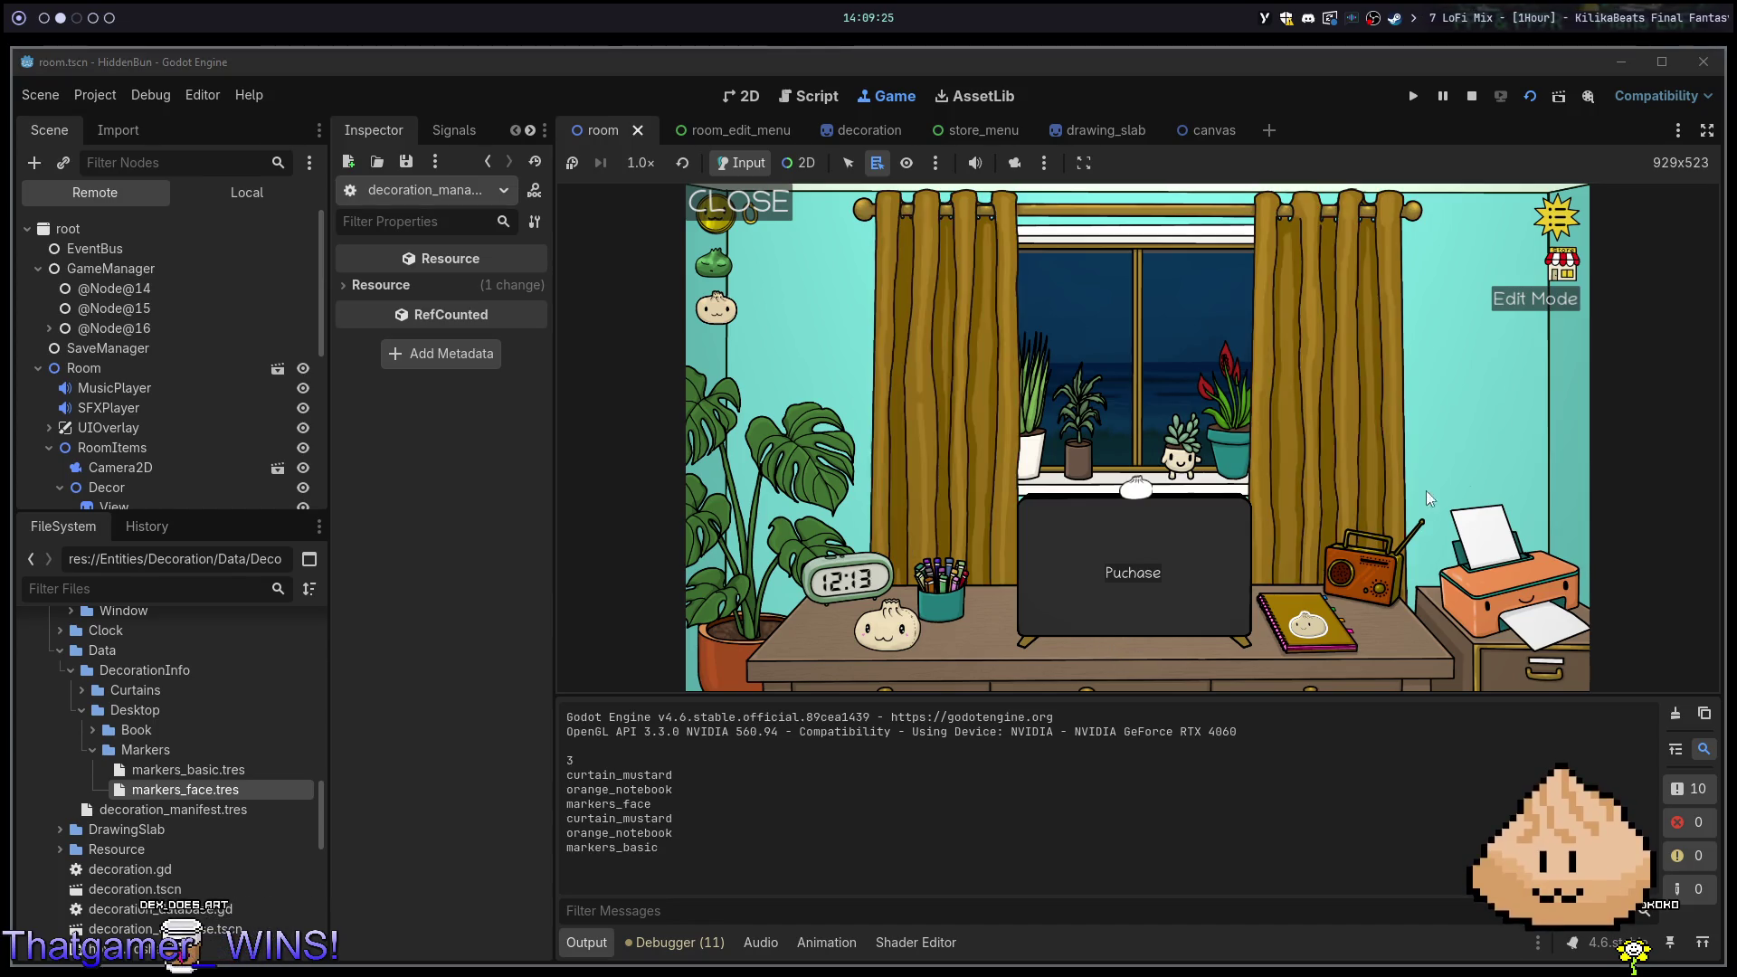
key("F5")
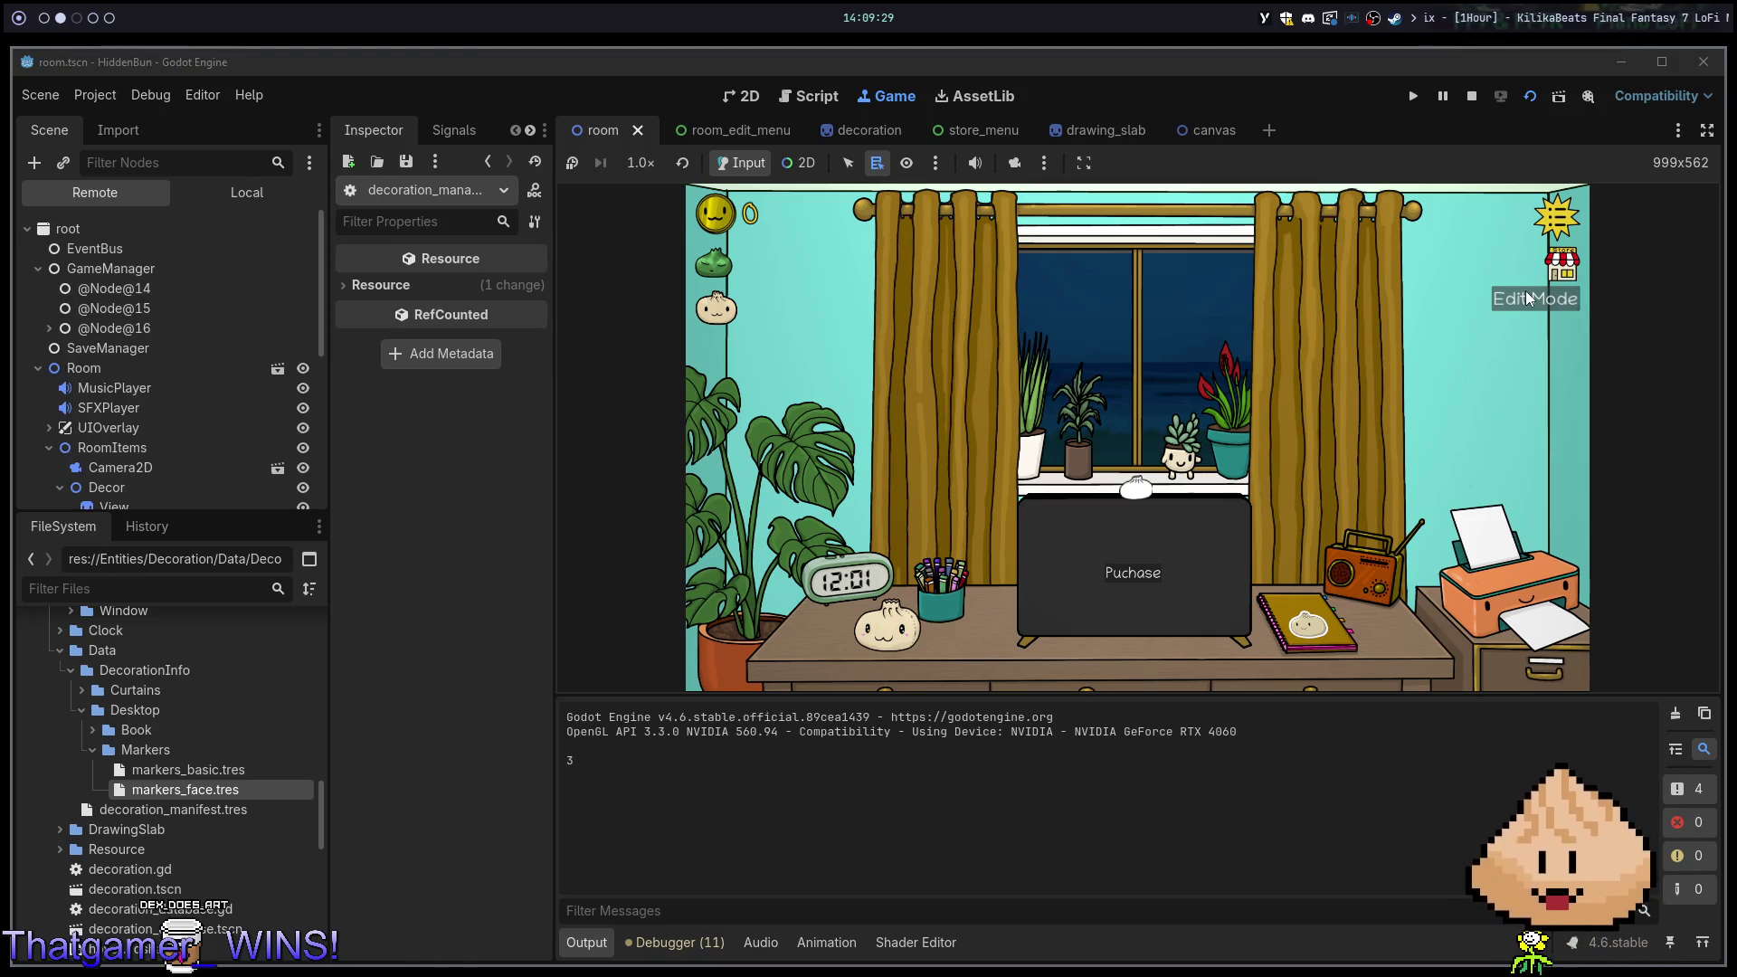
Pick new marker cup variants and change the desk notebook to pink, then teal
left_click(1527, 299)
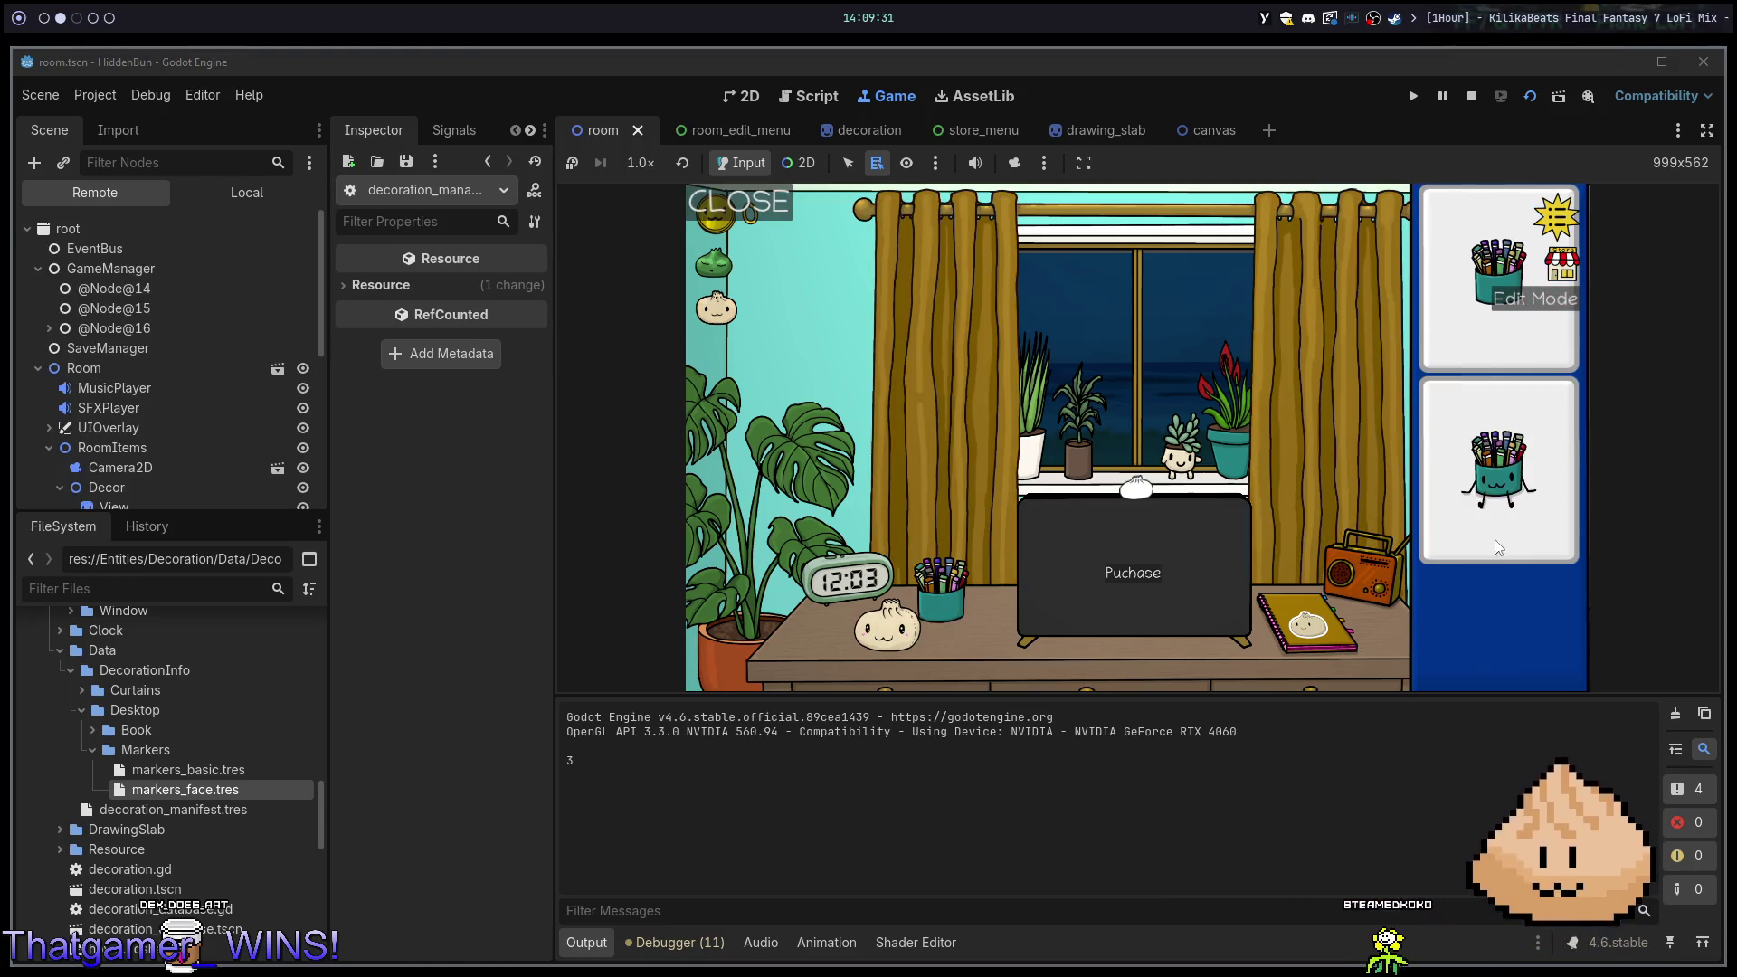
left_click(1498, 547)
left_click(1342, 479)
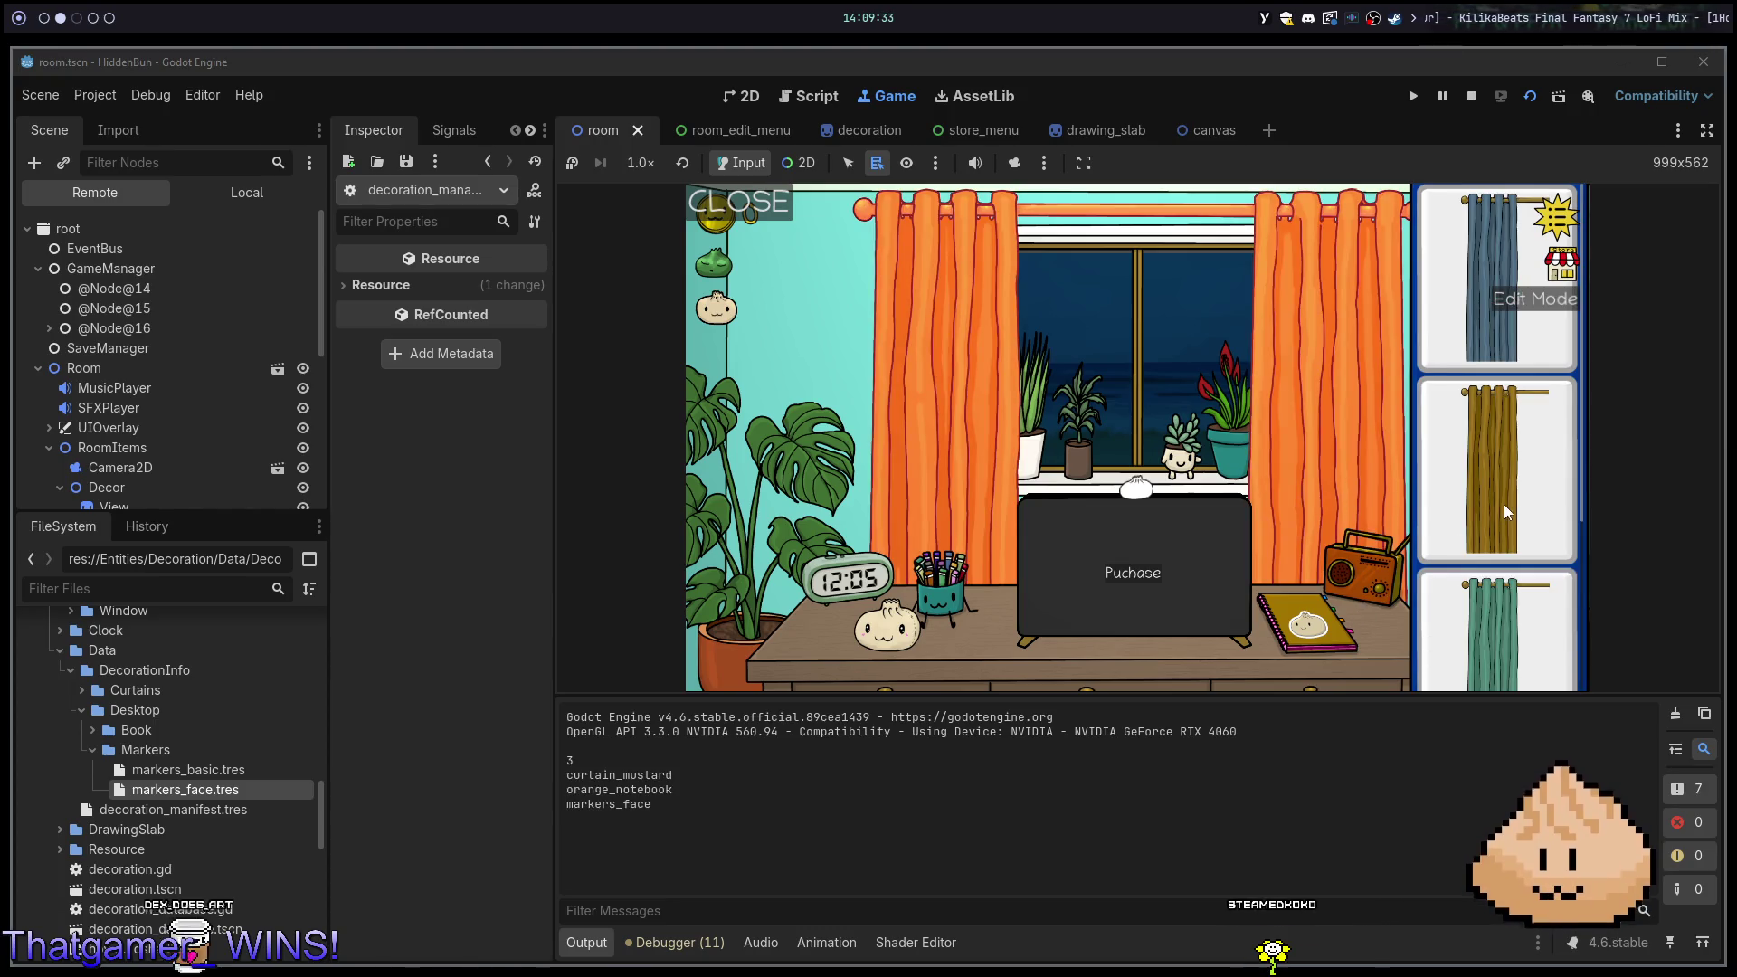
left_click(1350, 634)
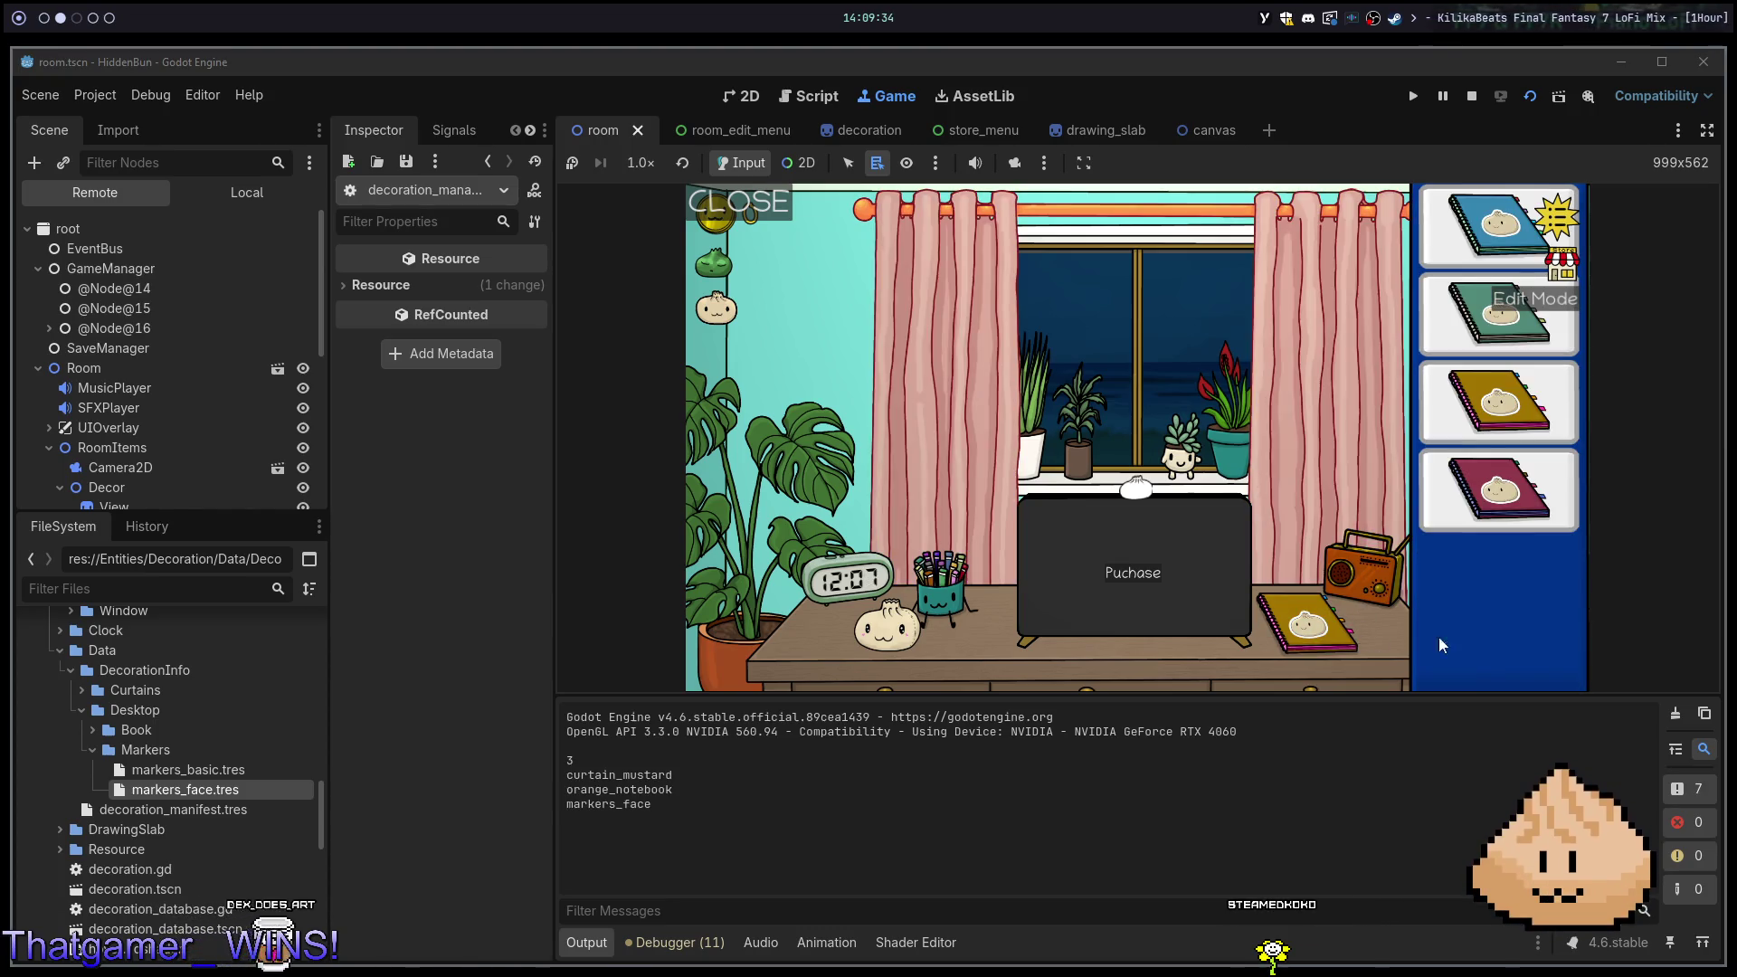
left_click(1525, 479)
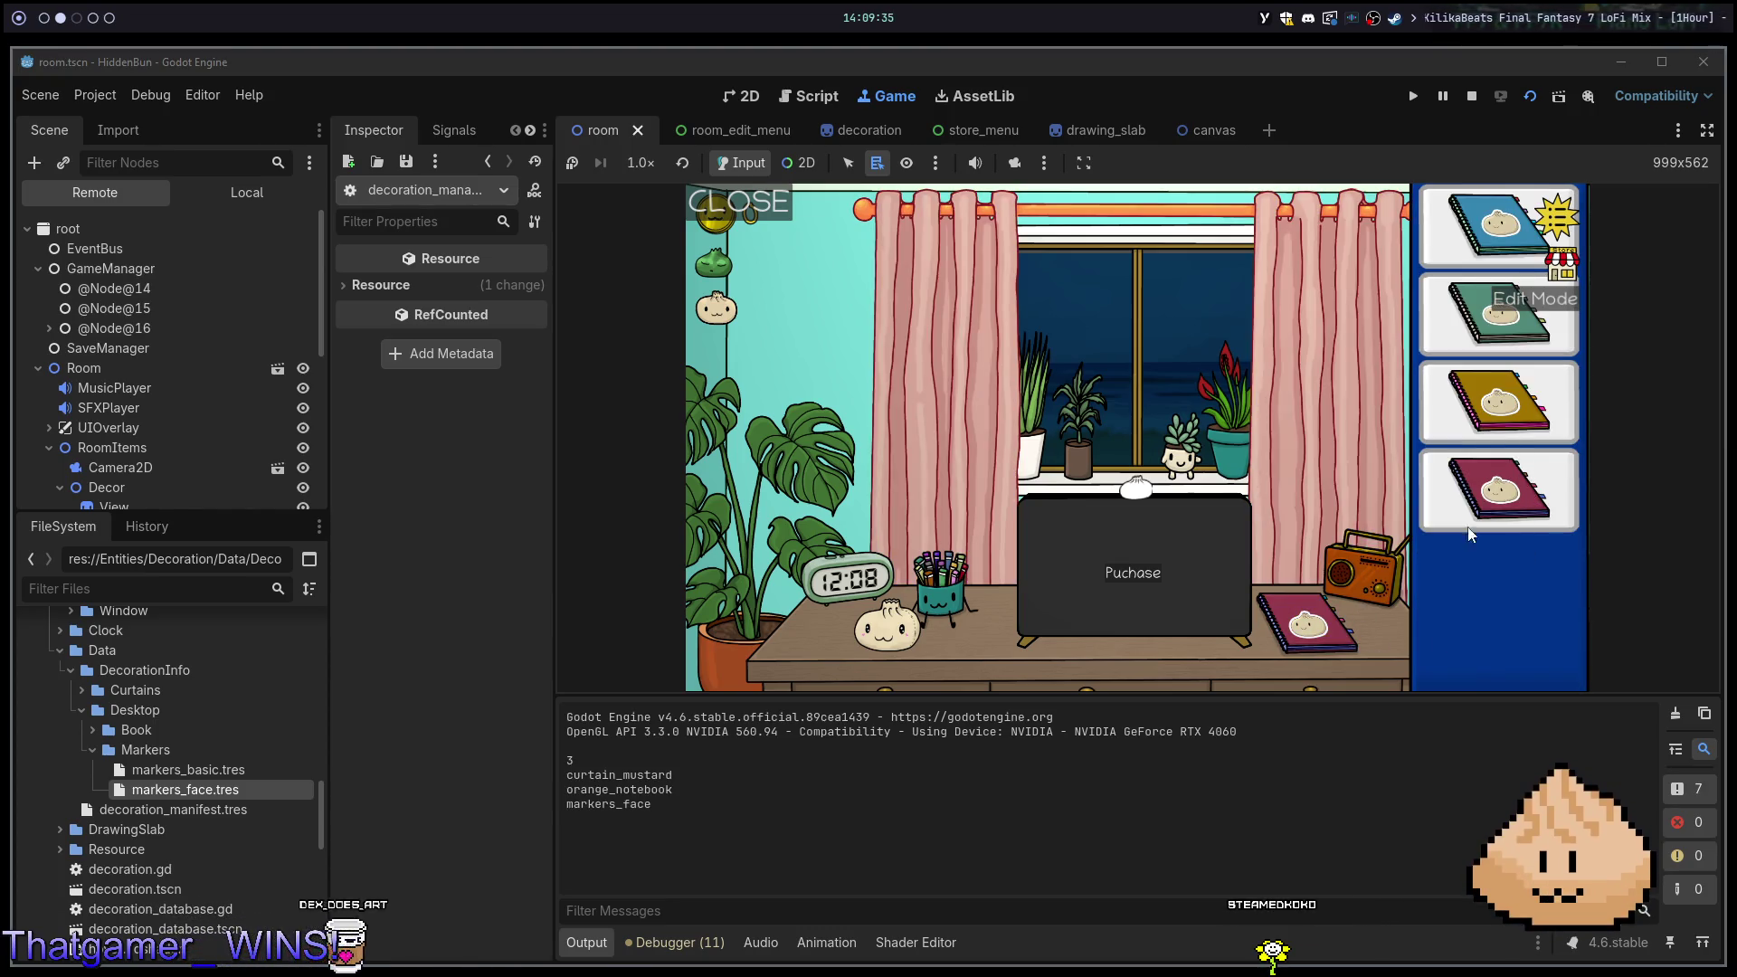
left_click(941, 589)
left_click(1506, 473)
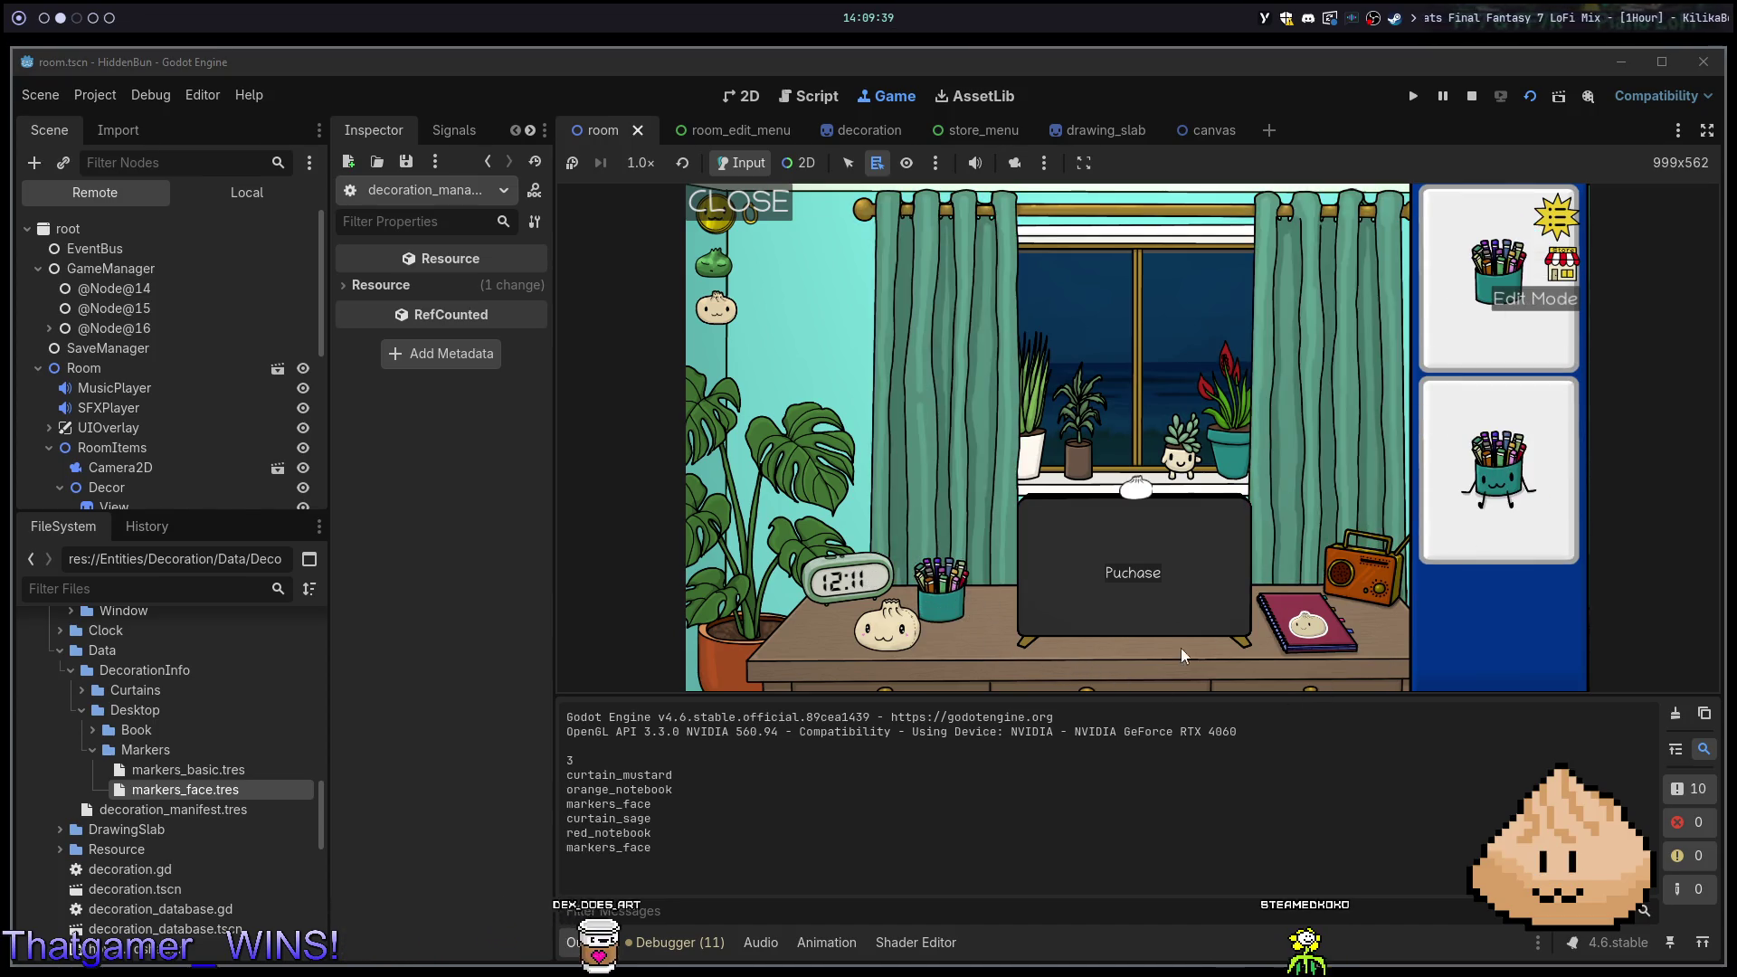
left_click(1161, 676)
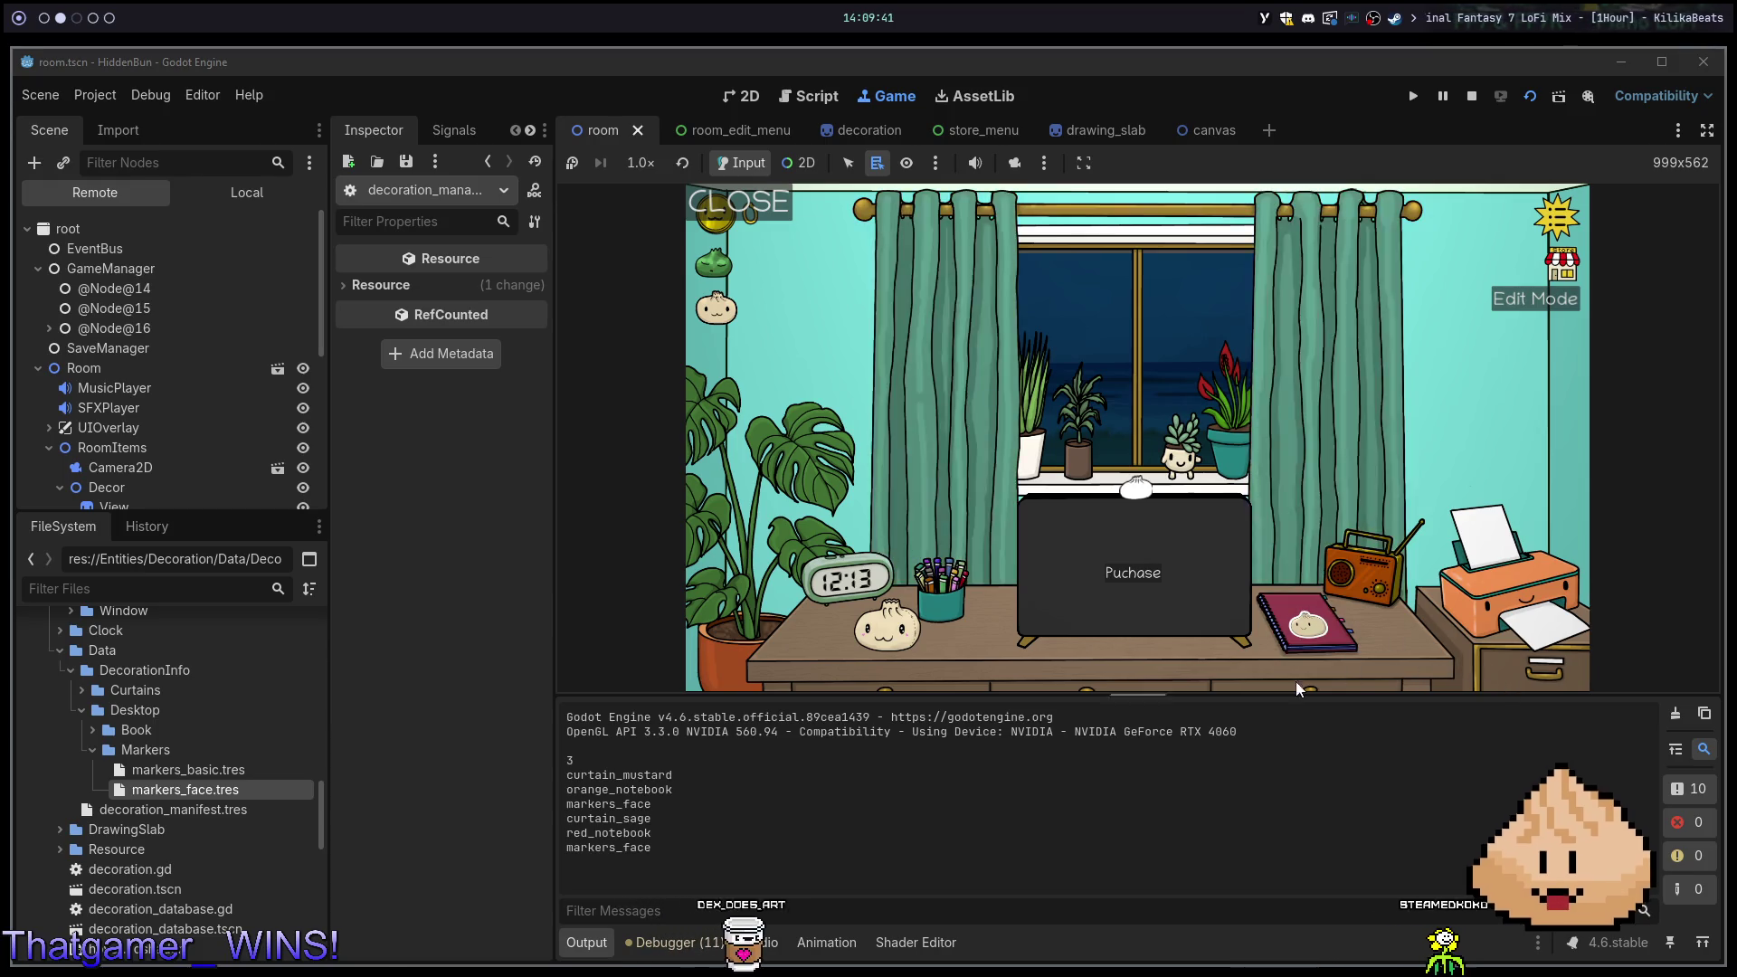
left_click(1307, 625)
left_click(1486, 278)
left_click(1172, 690)
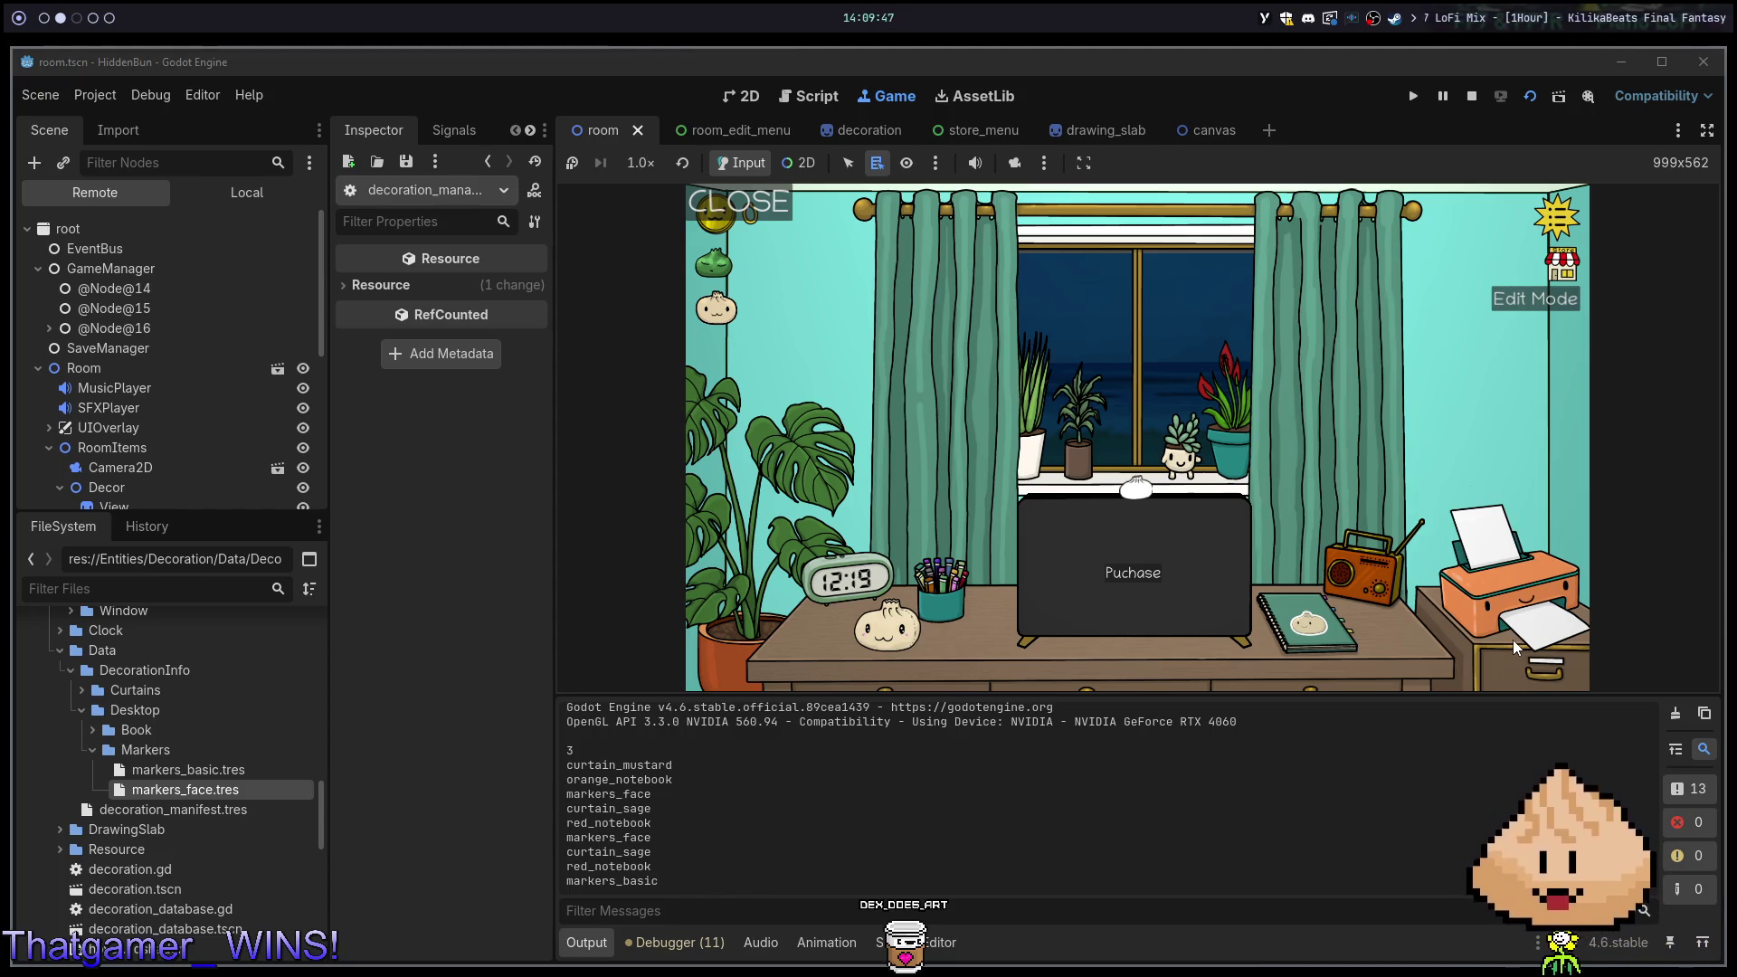
Relaunch the game to verify the saved decorations, then stop it and switch to Neovim
key("F8")
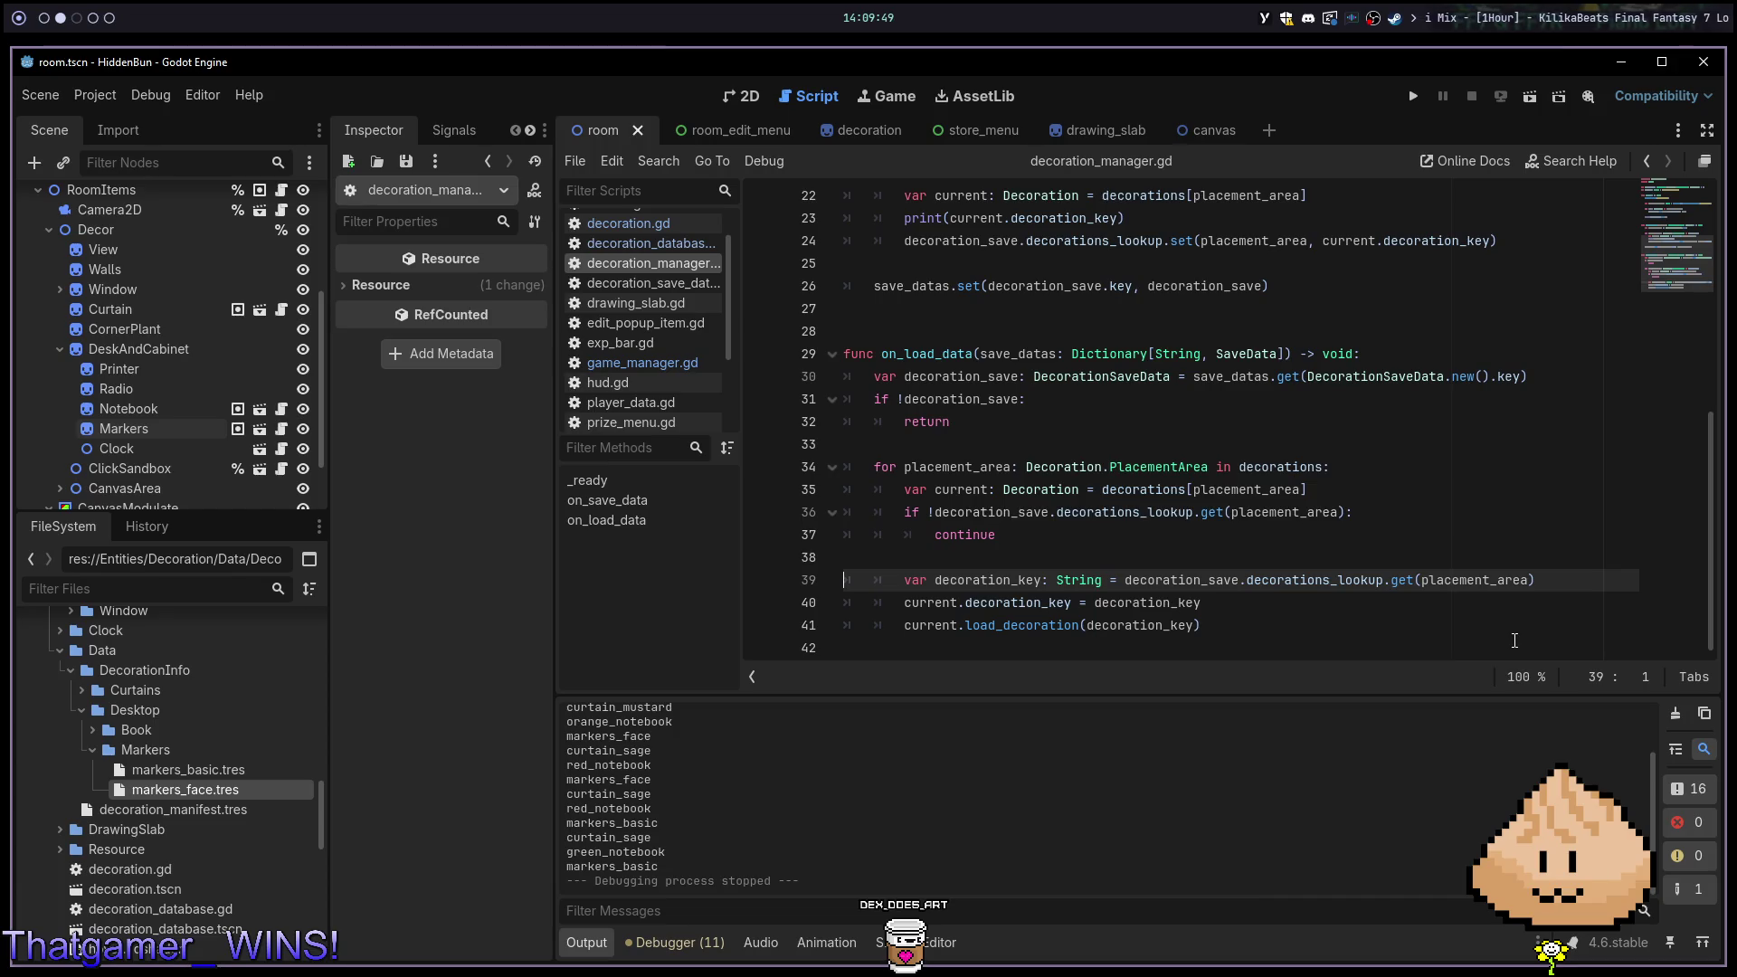
key("F5")
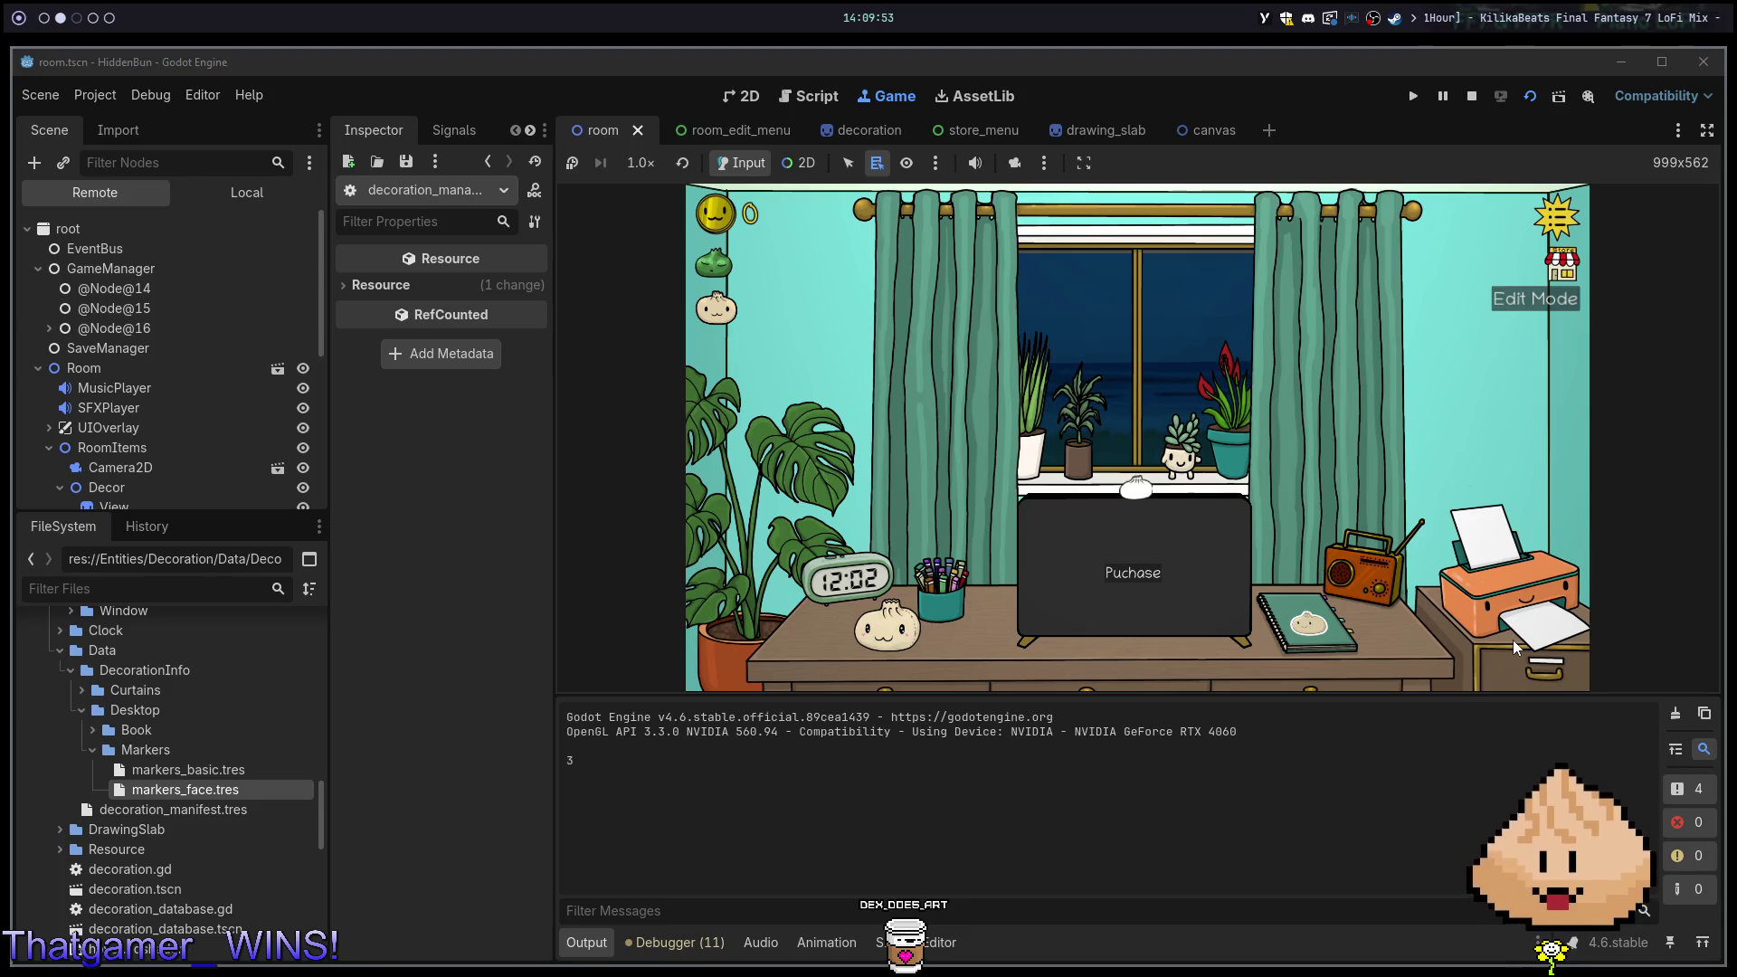
key("F8")
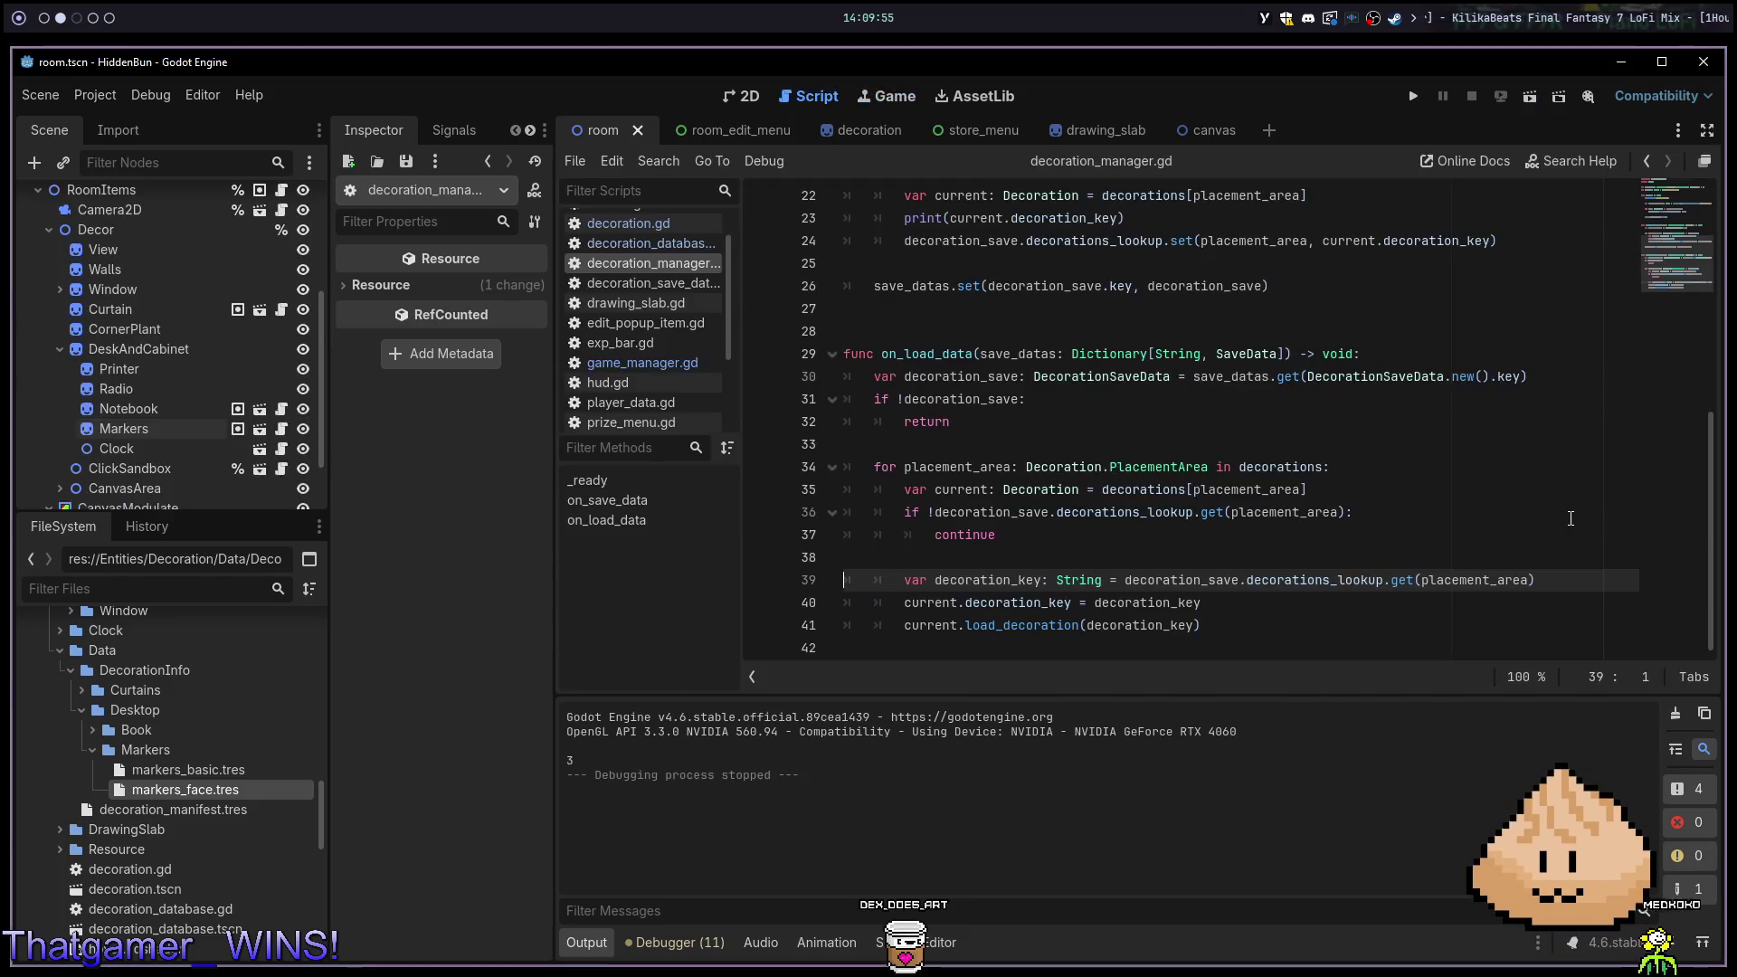
key("alt+Tab")
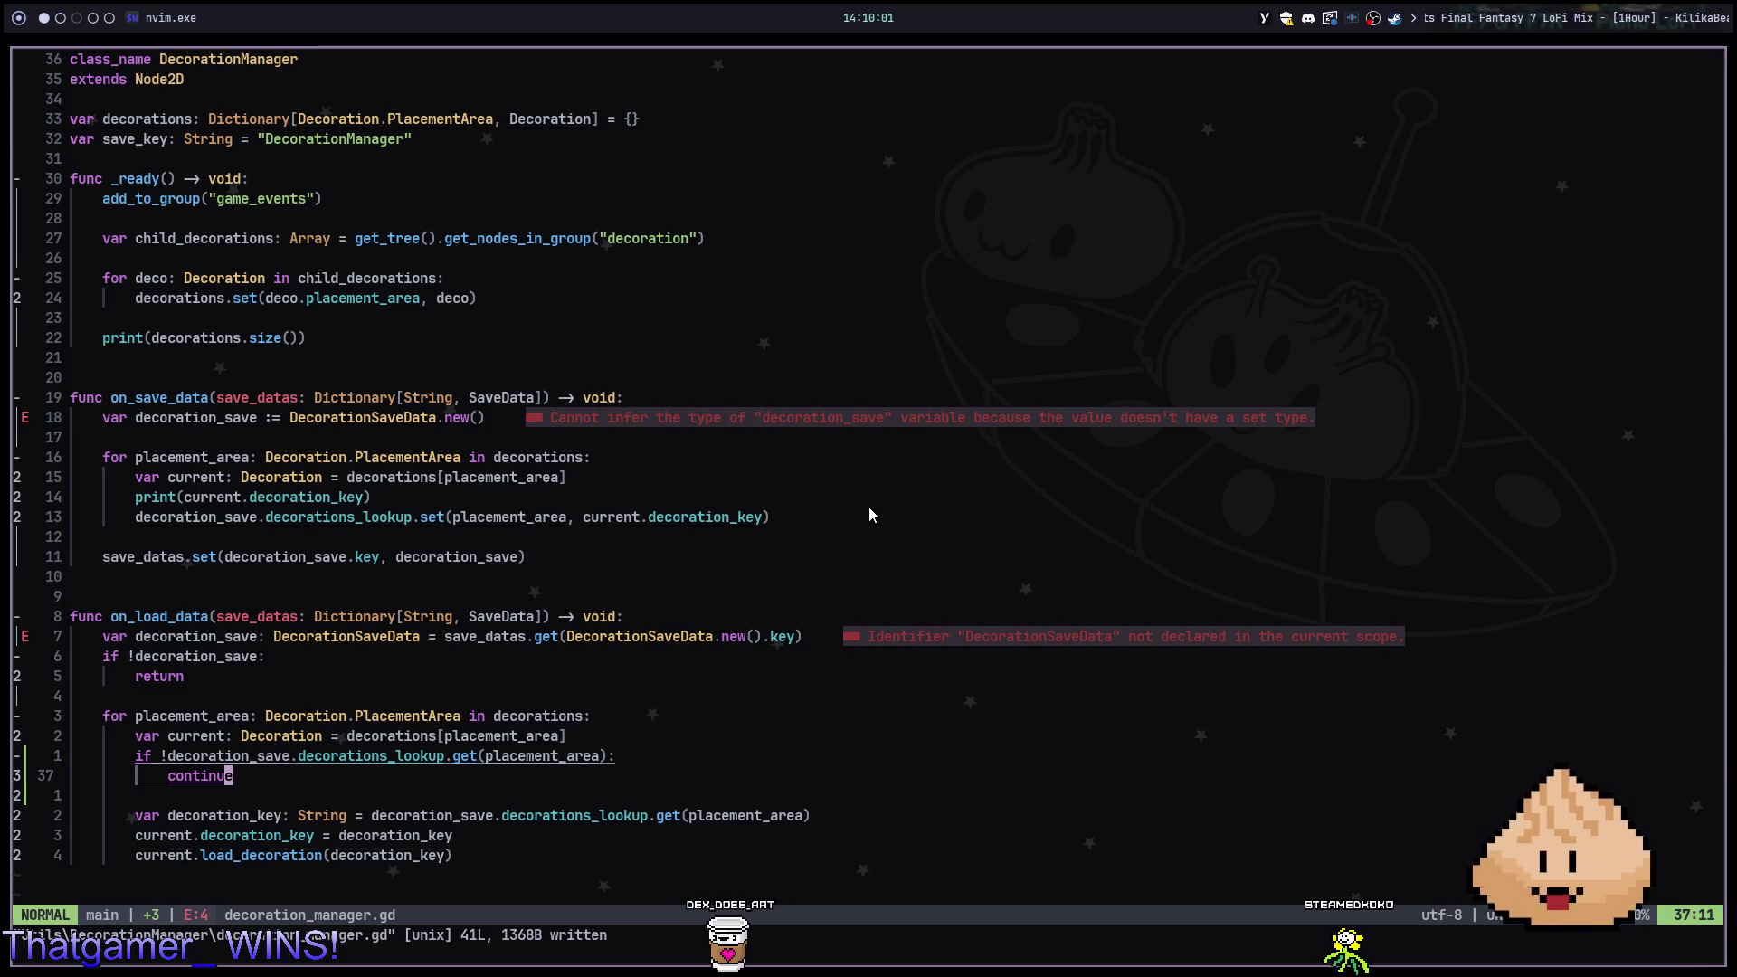
Stage all changes in Fugitive and commit them as 'feat: add markers'
key("colon")
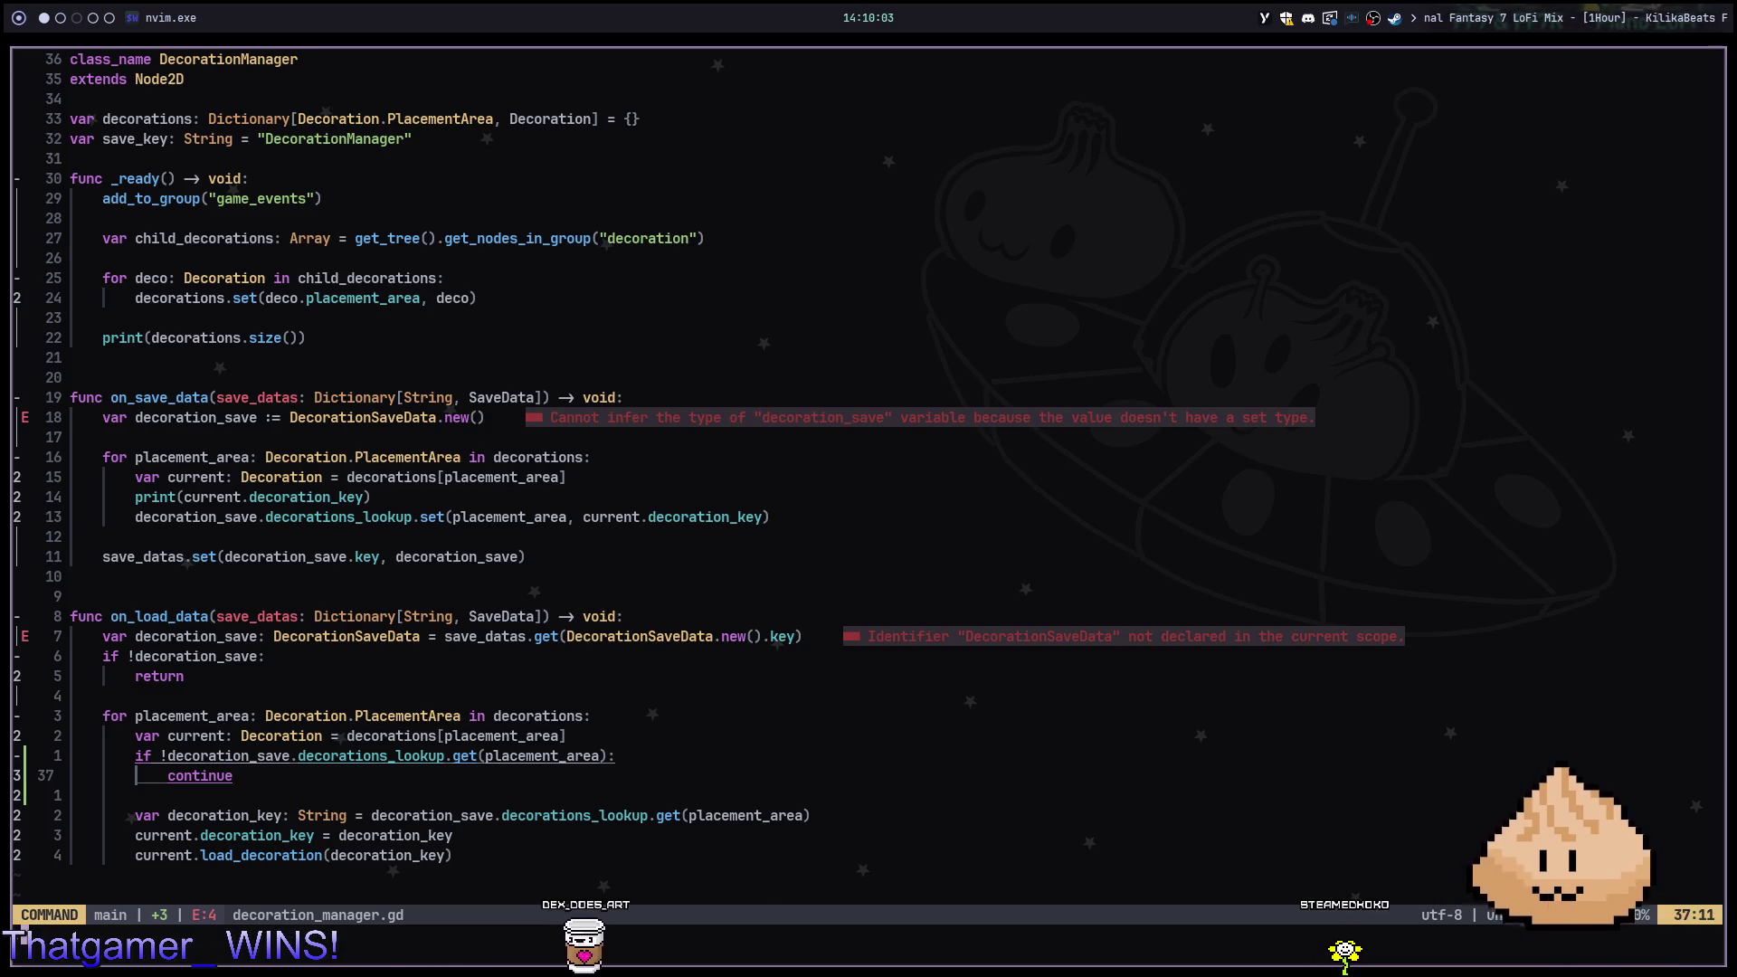
key("Return")
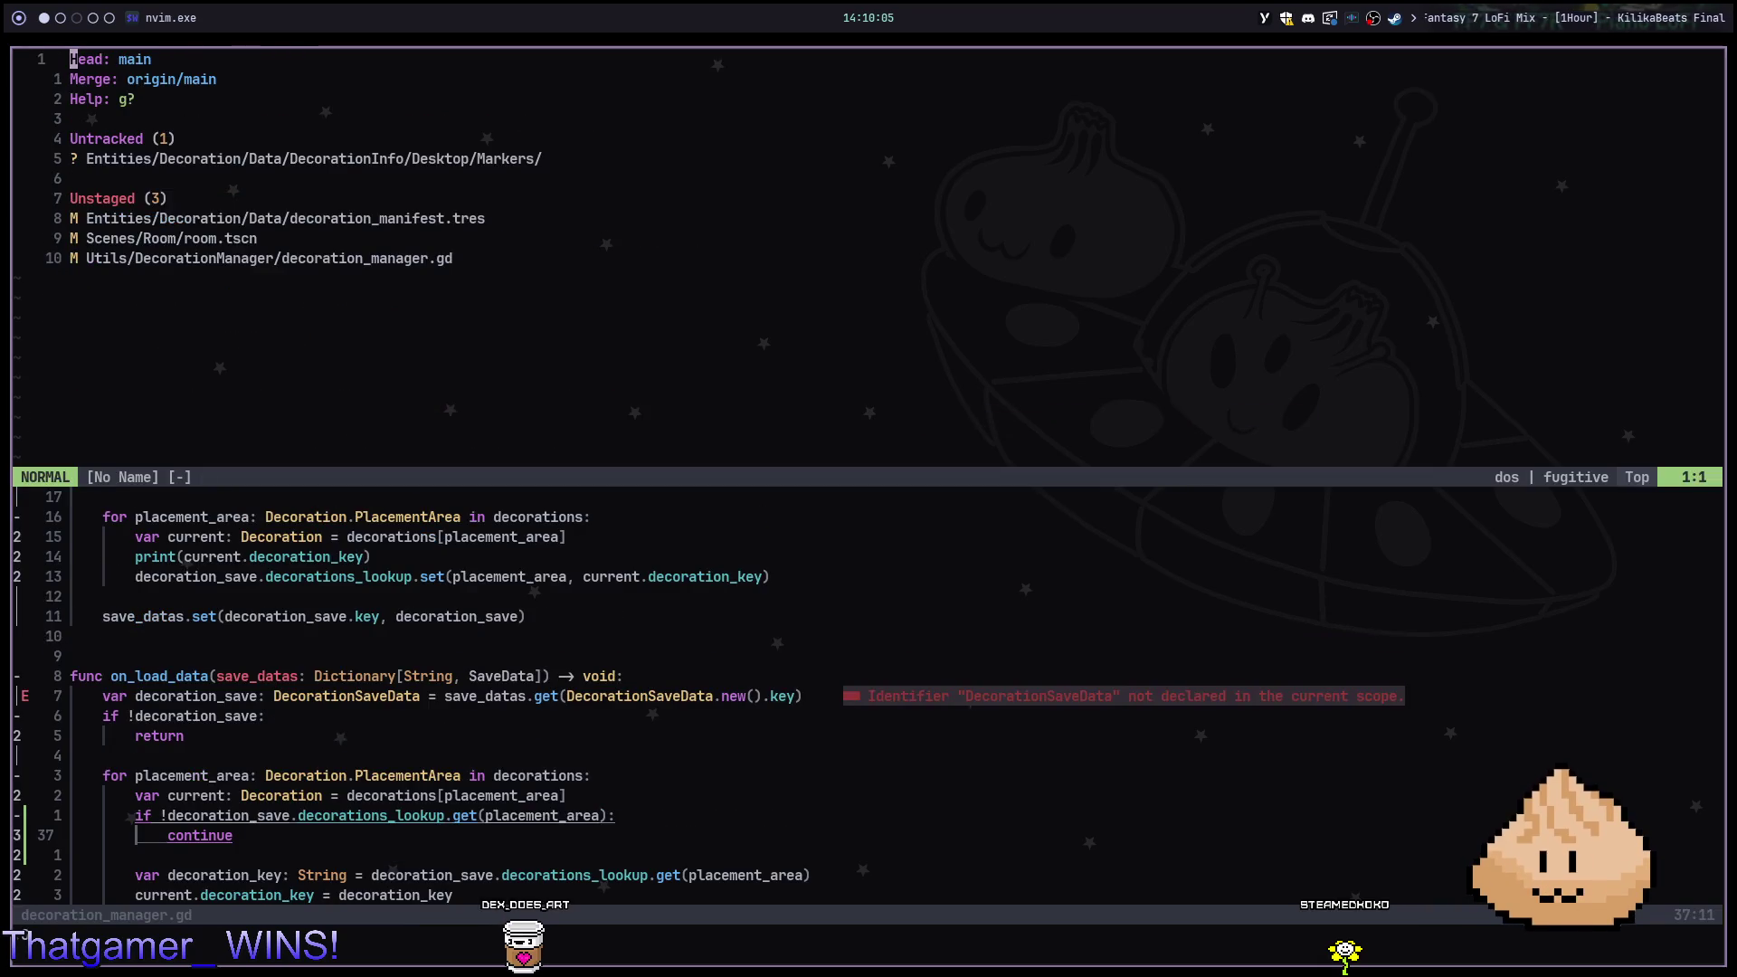
key("s")
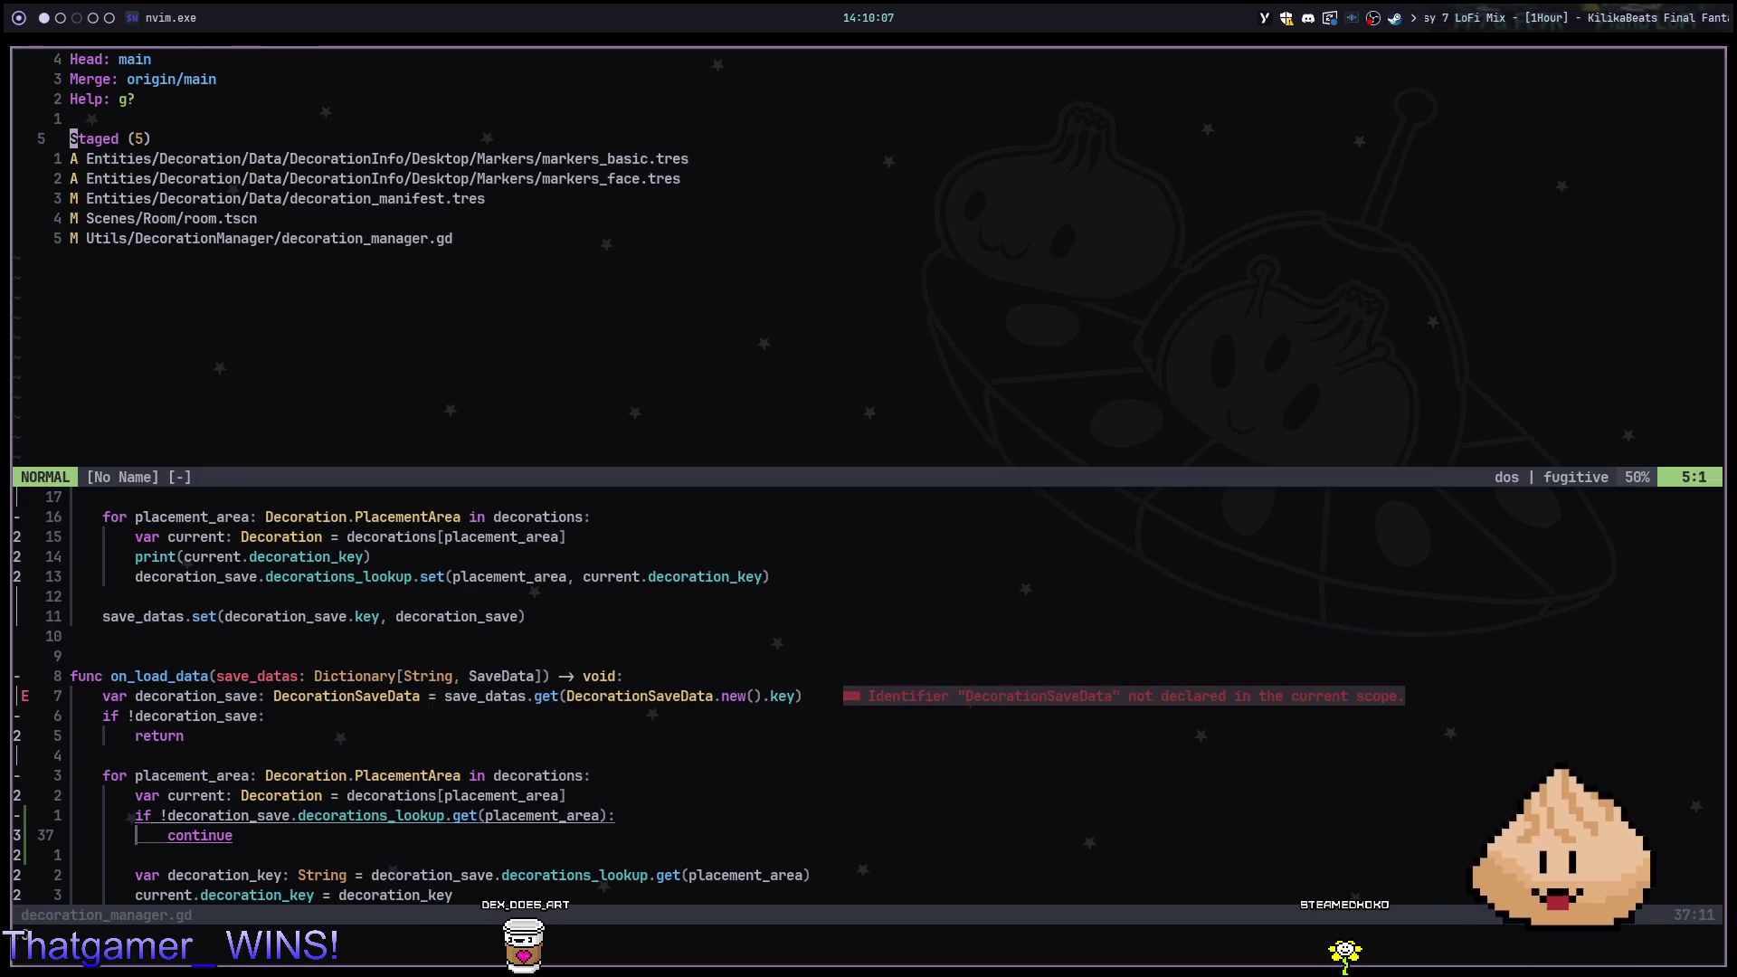
key("c")
key("c")
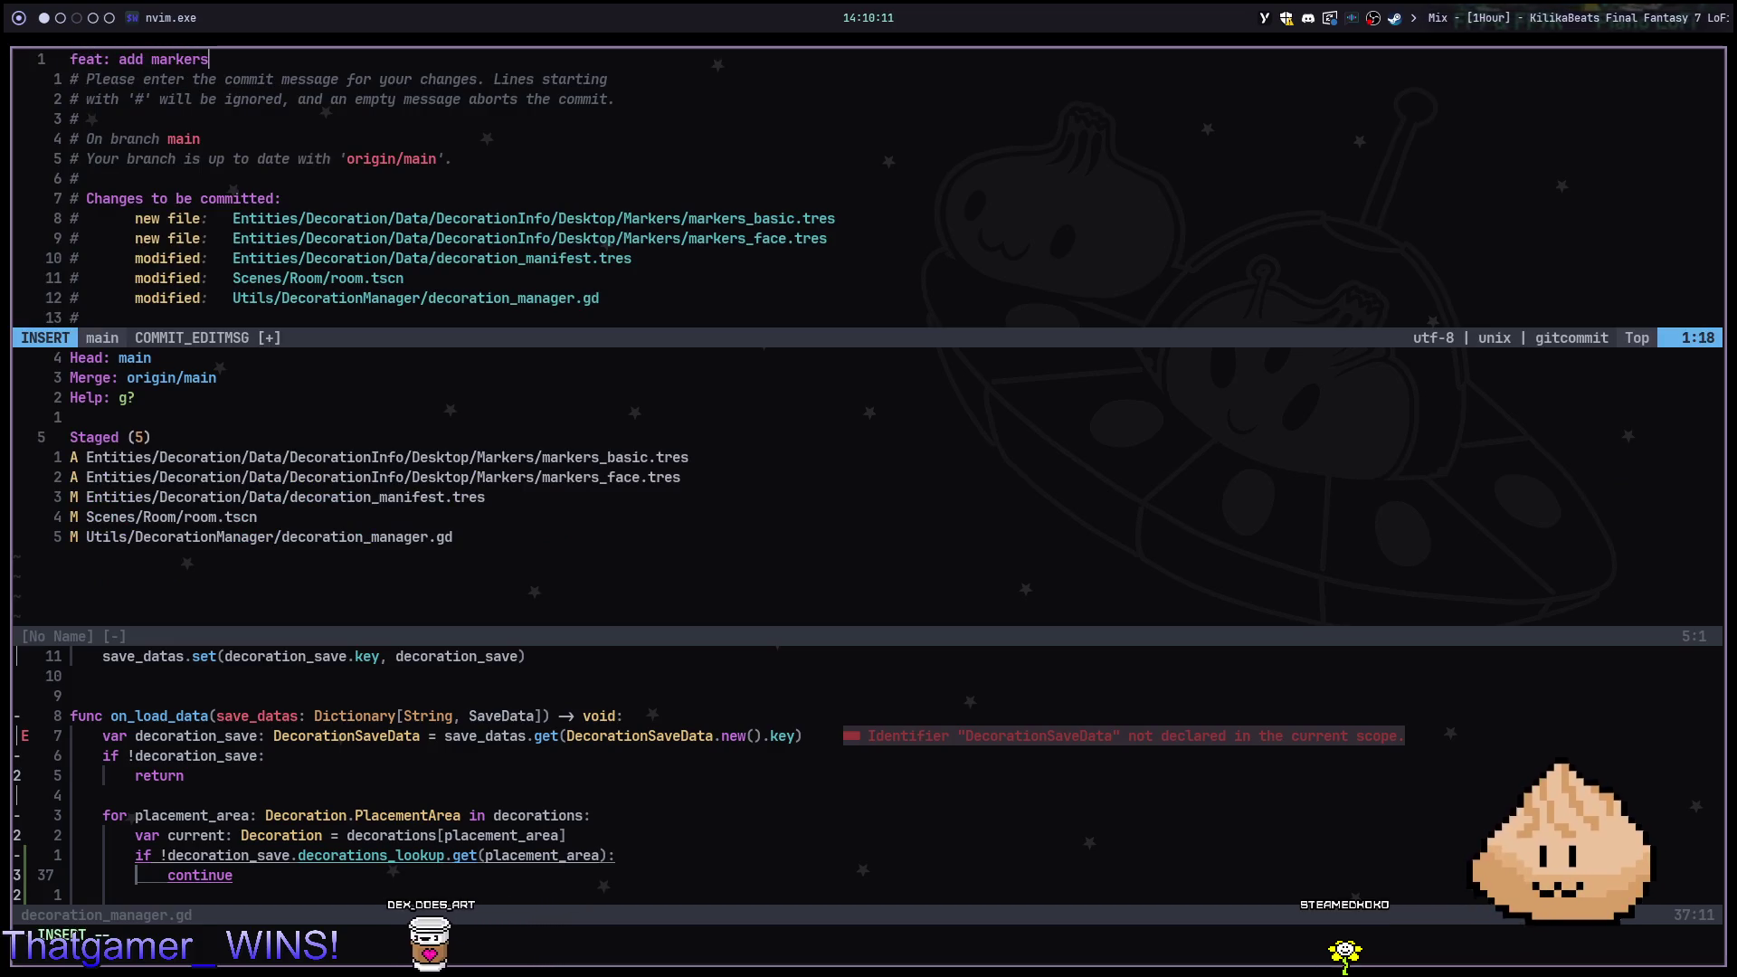
key("Escape")
type(":wq")
key("Return")
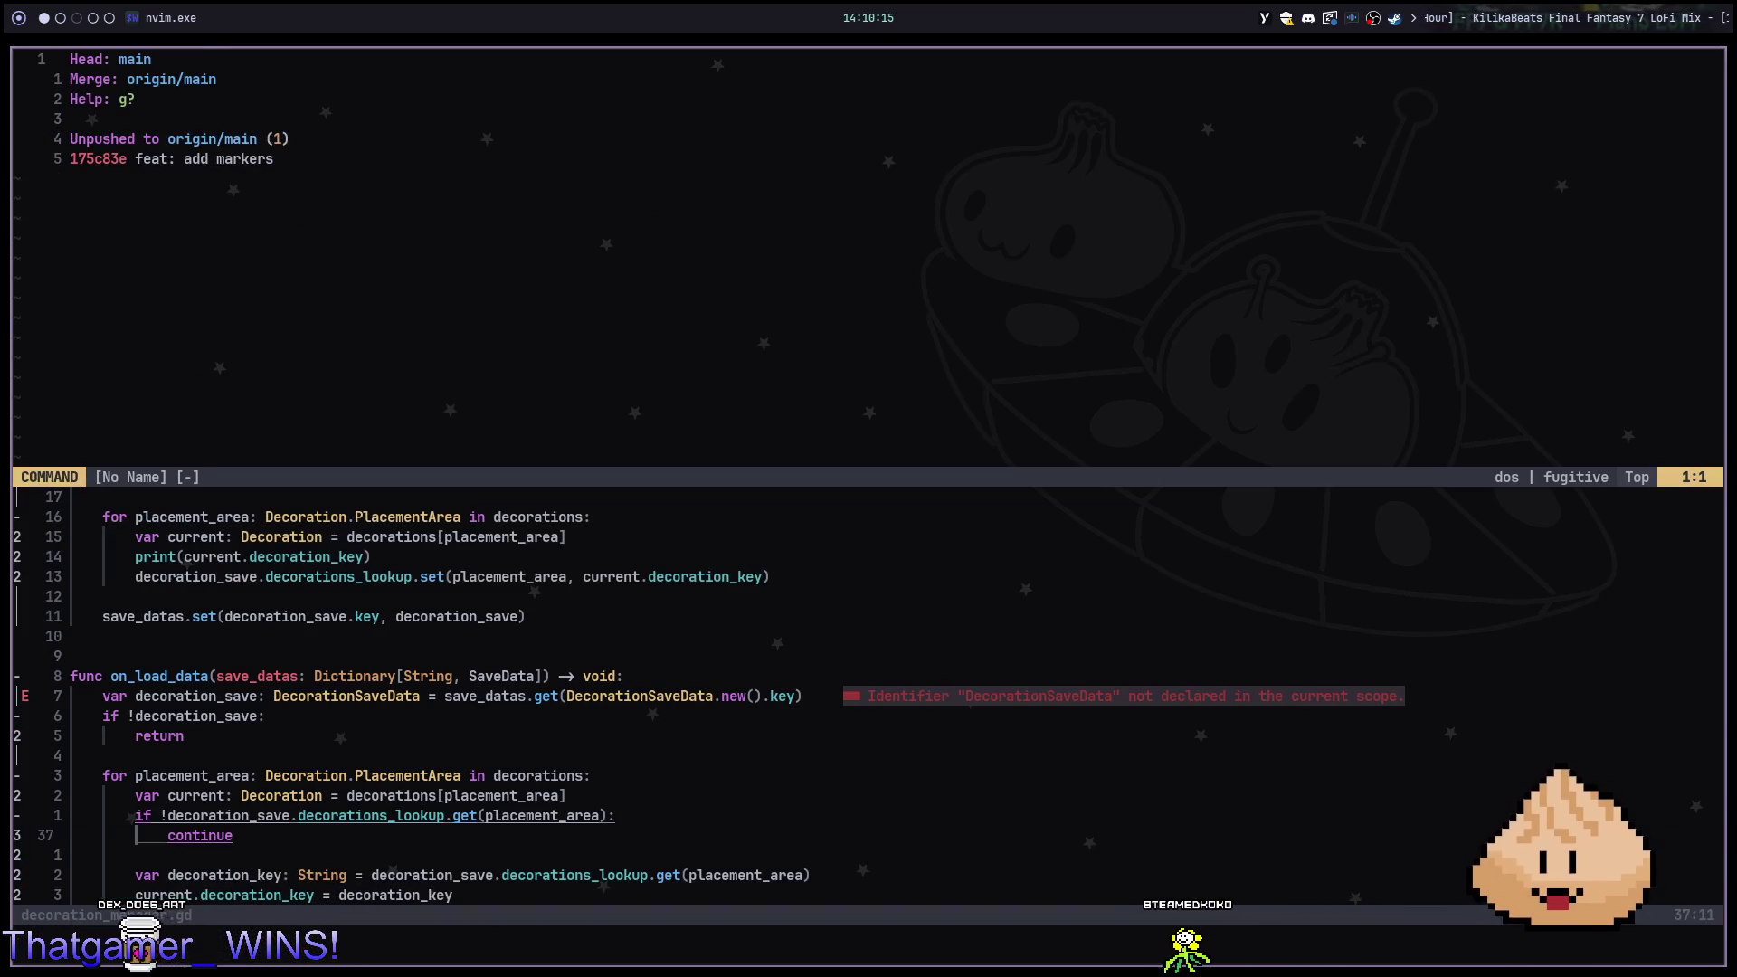
Push the commit to origin/main and return to Godot
key("Return")
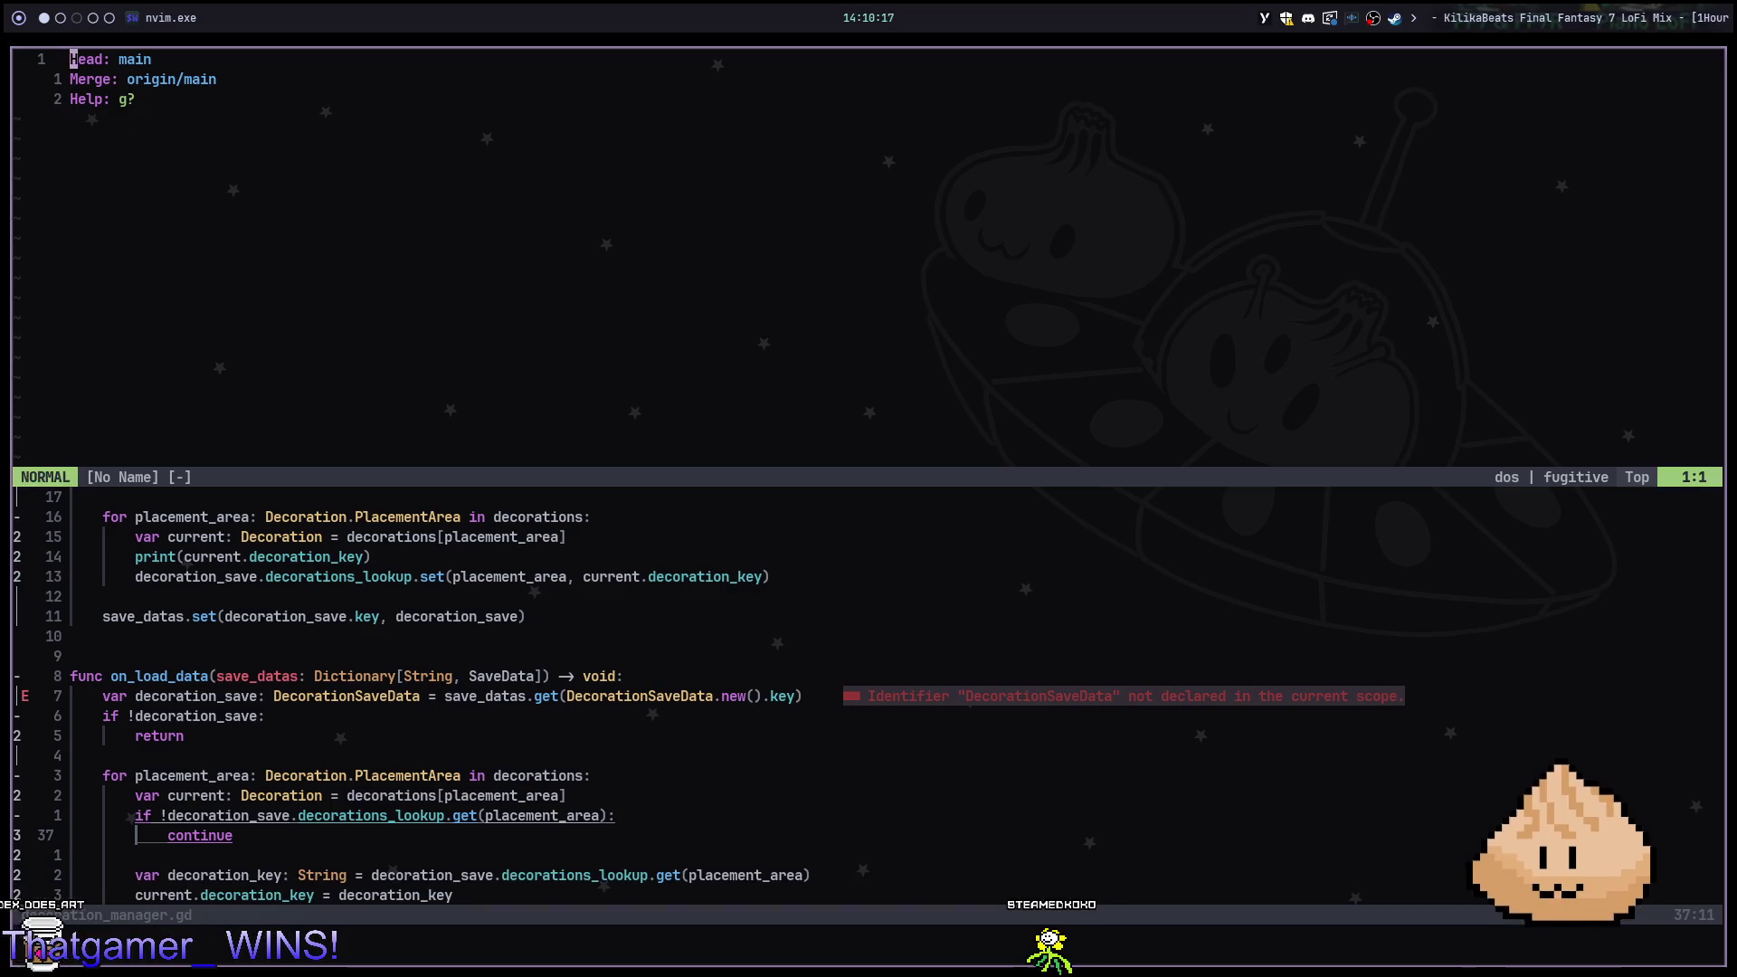
key("g")
key("q")
key("alt+Tab")
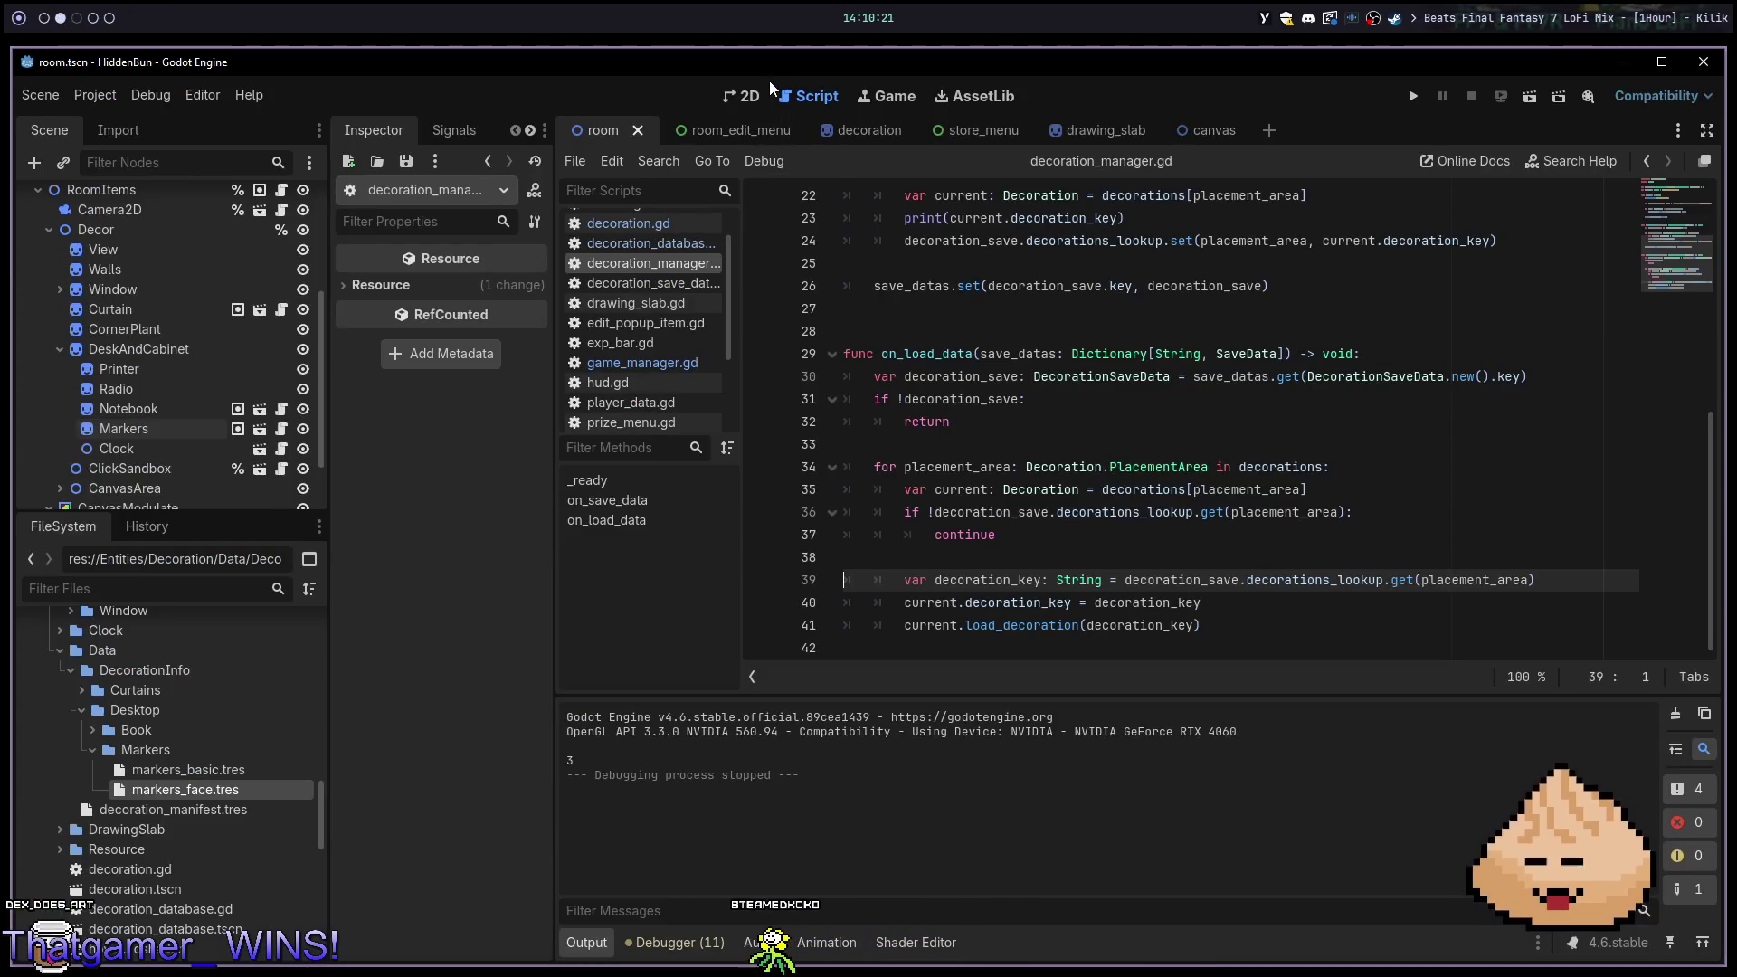
In Neovim, leave visual line mode and move to the decoration_key line below the if check
left_click(750, 96)
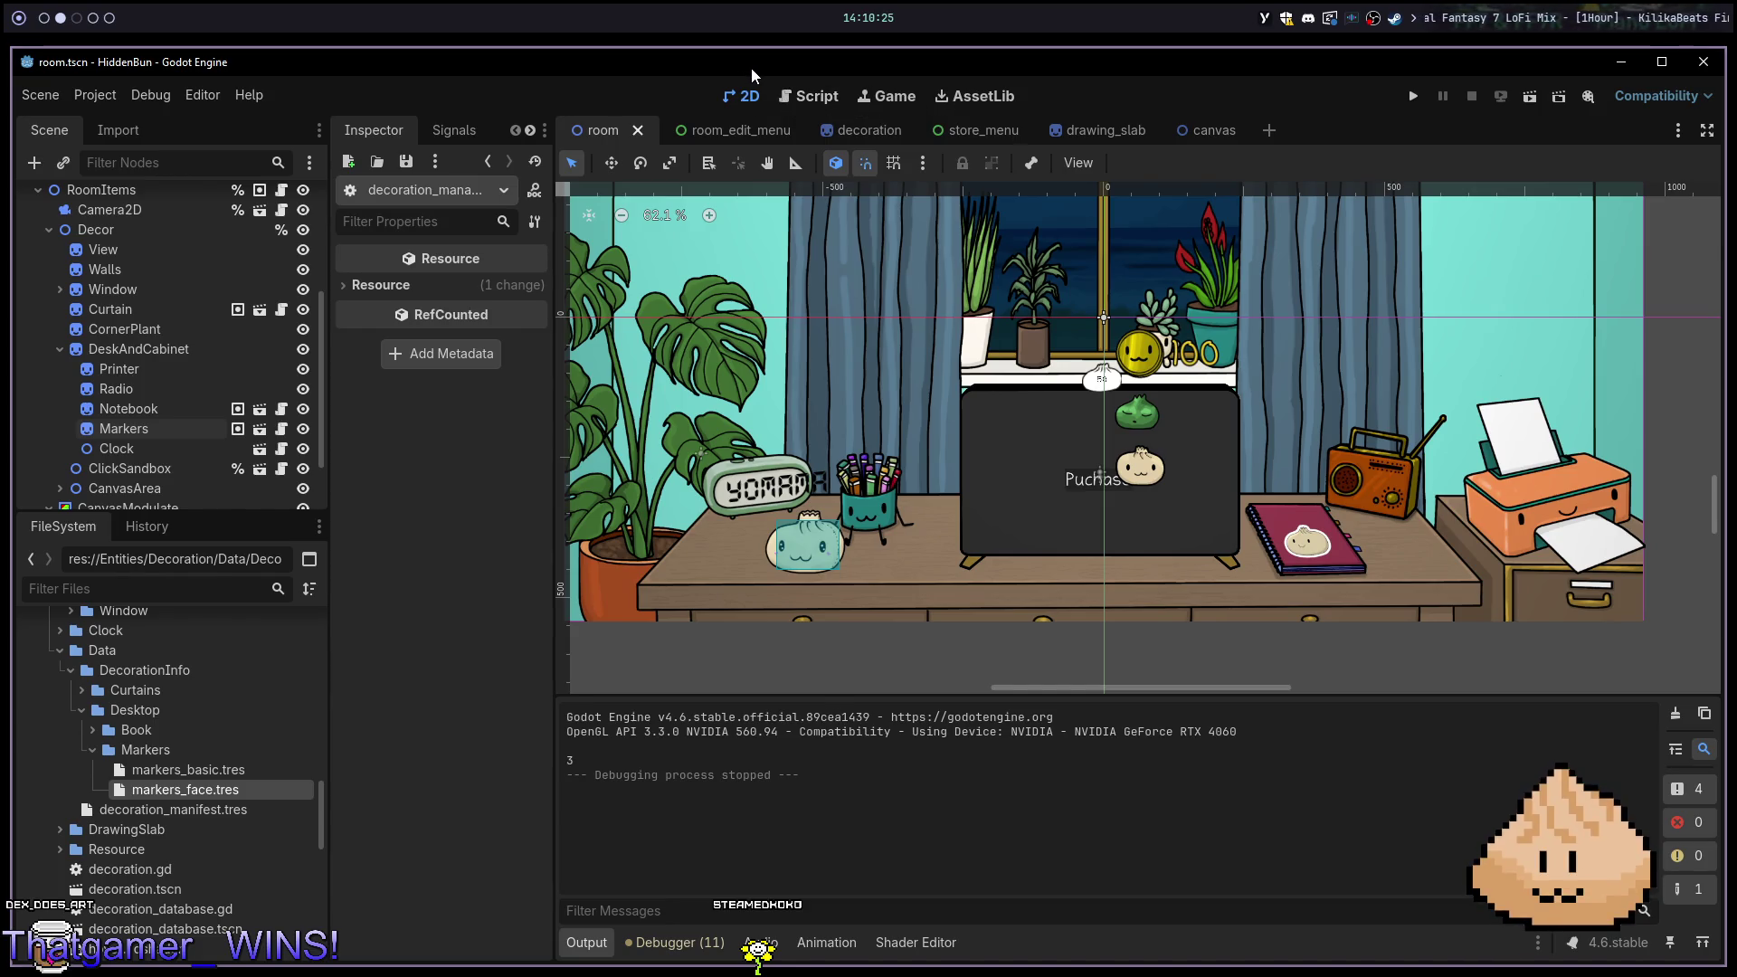
key("alt+1")
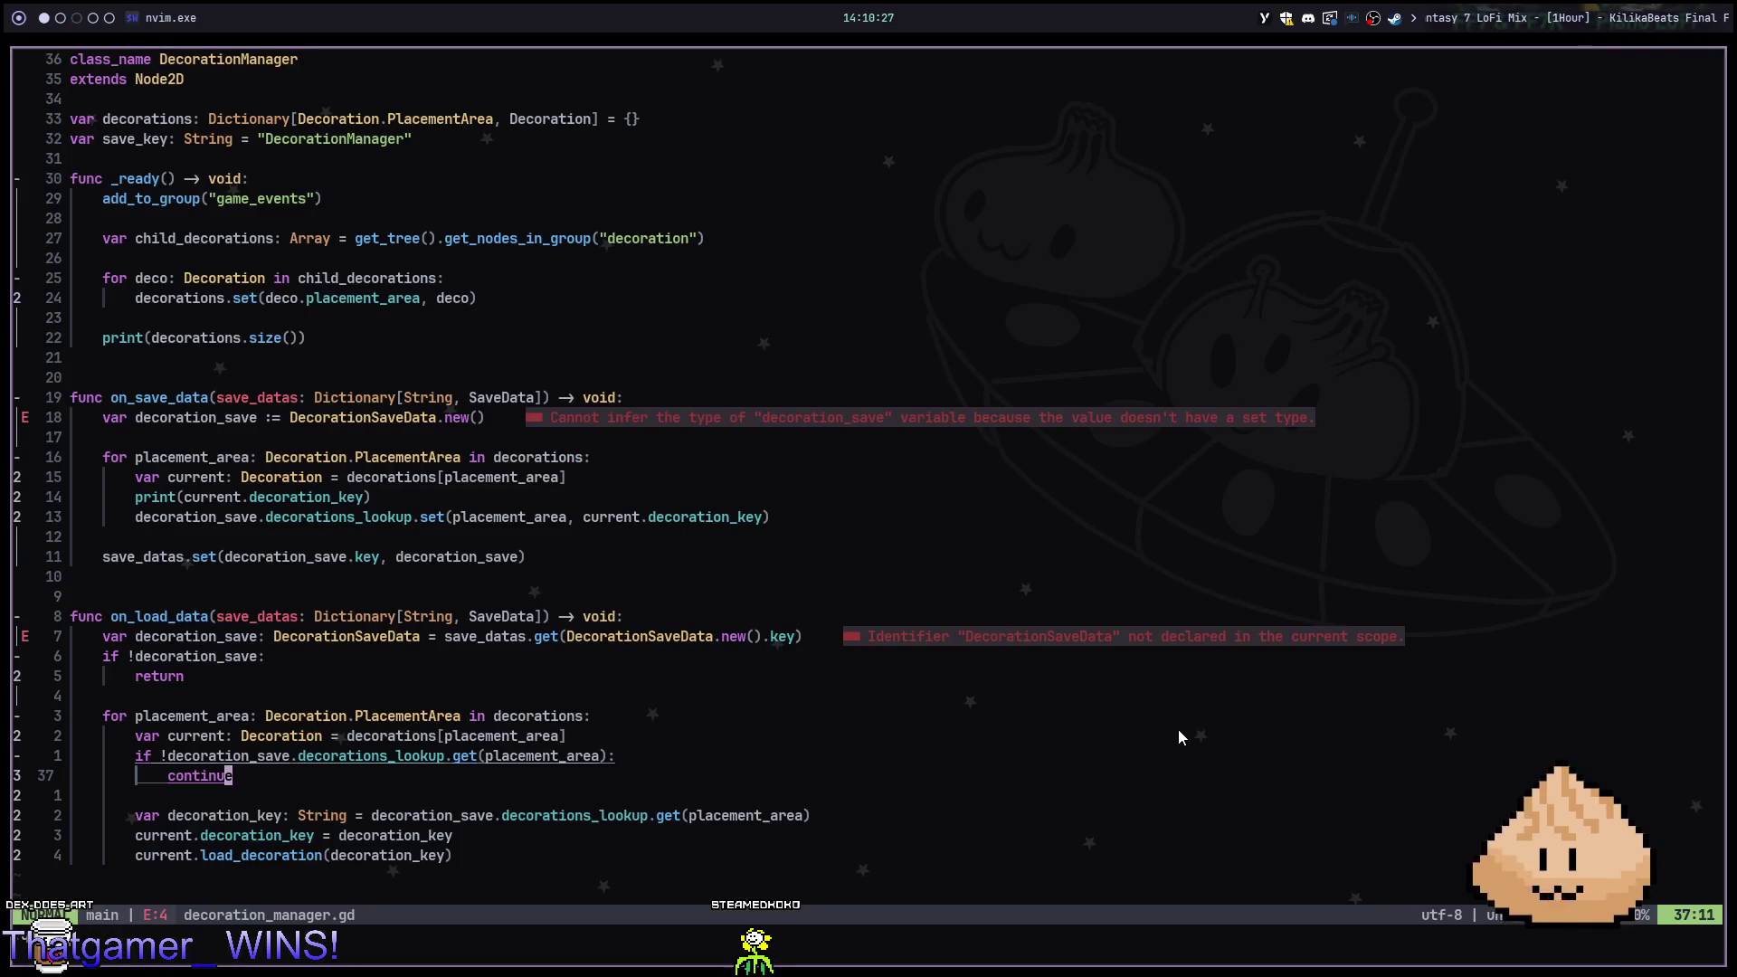
key("k")
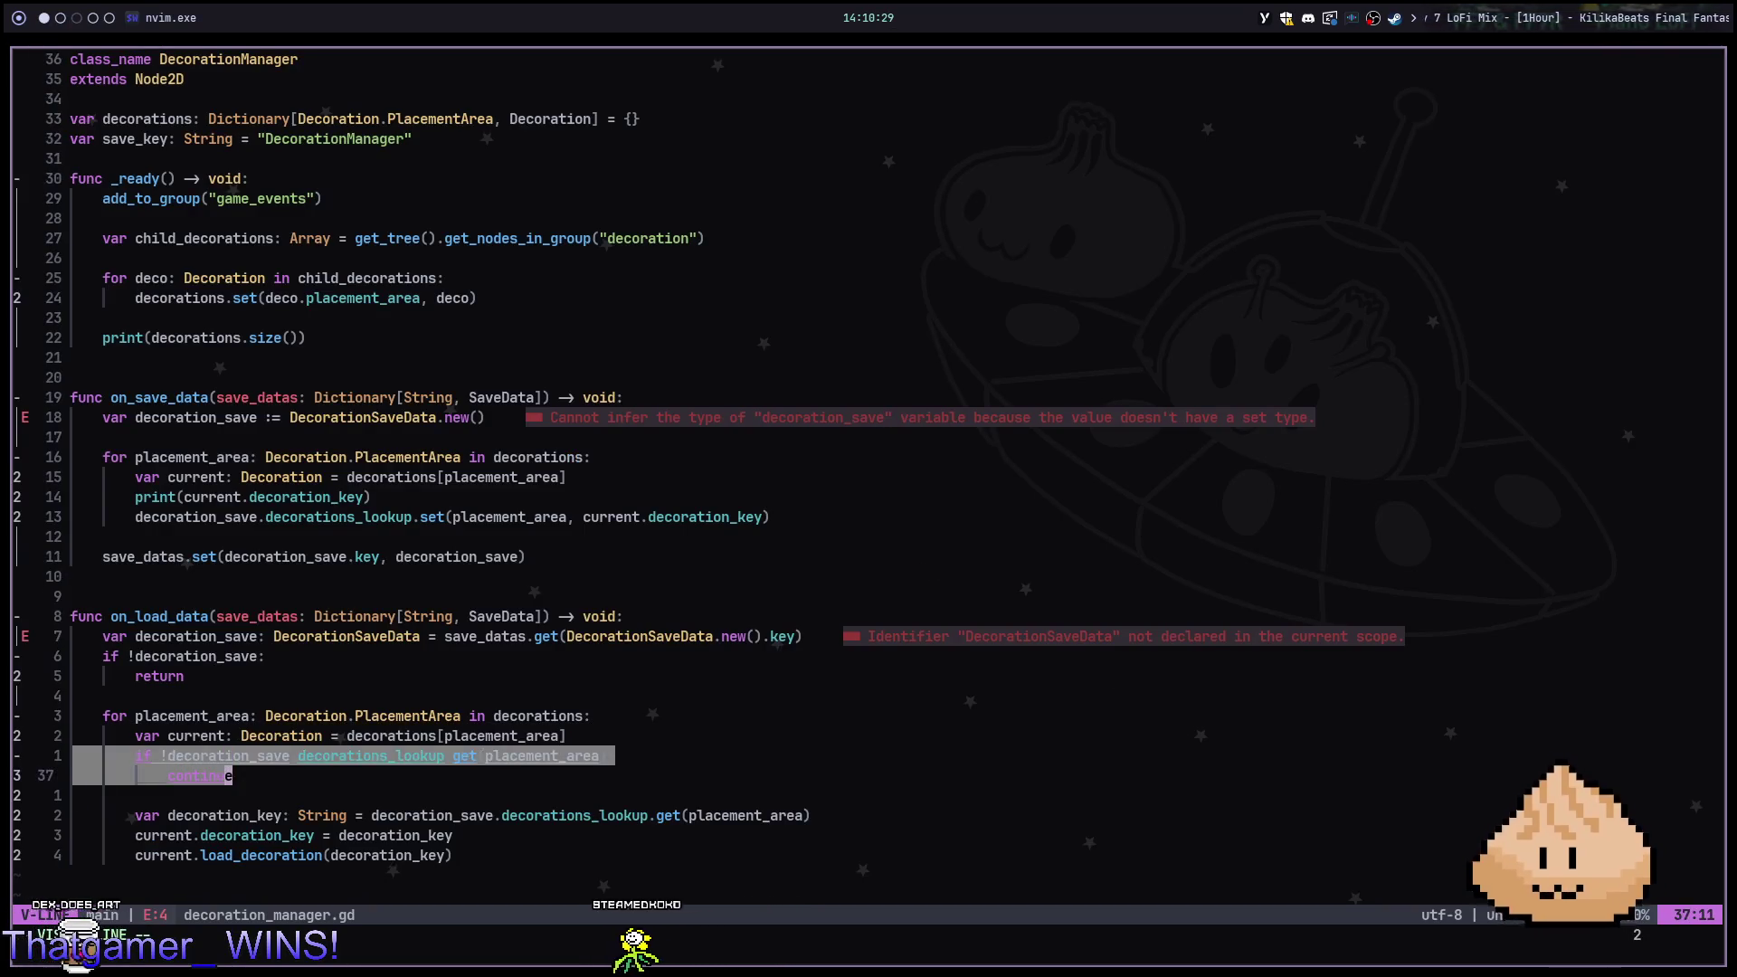
key("Escape")
key("j")
key("j")
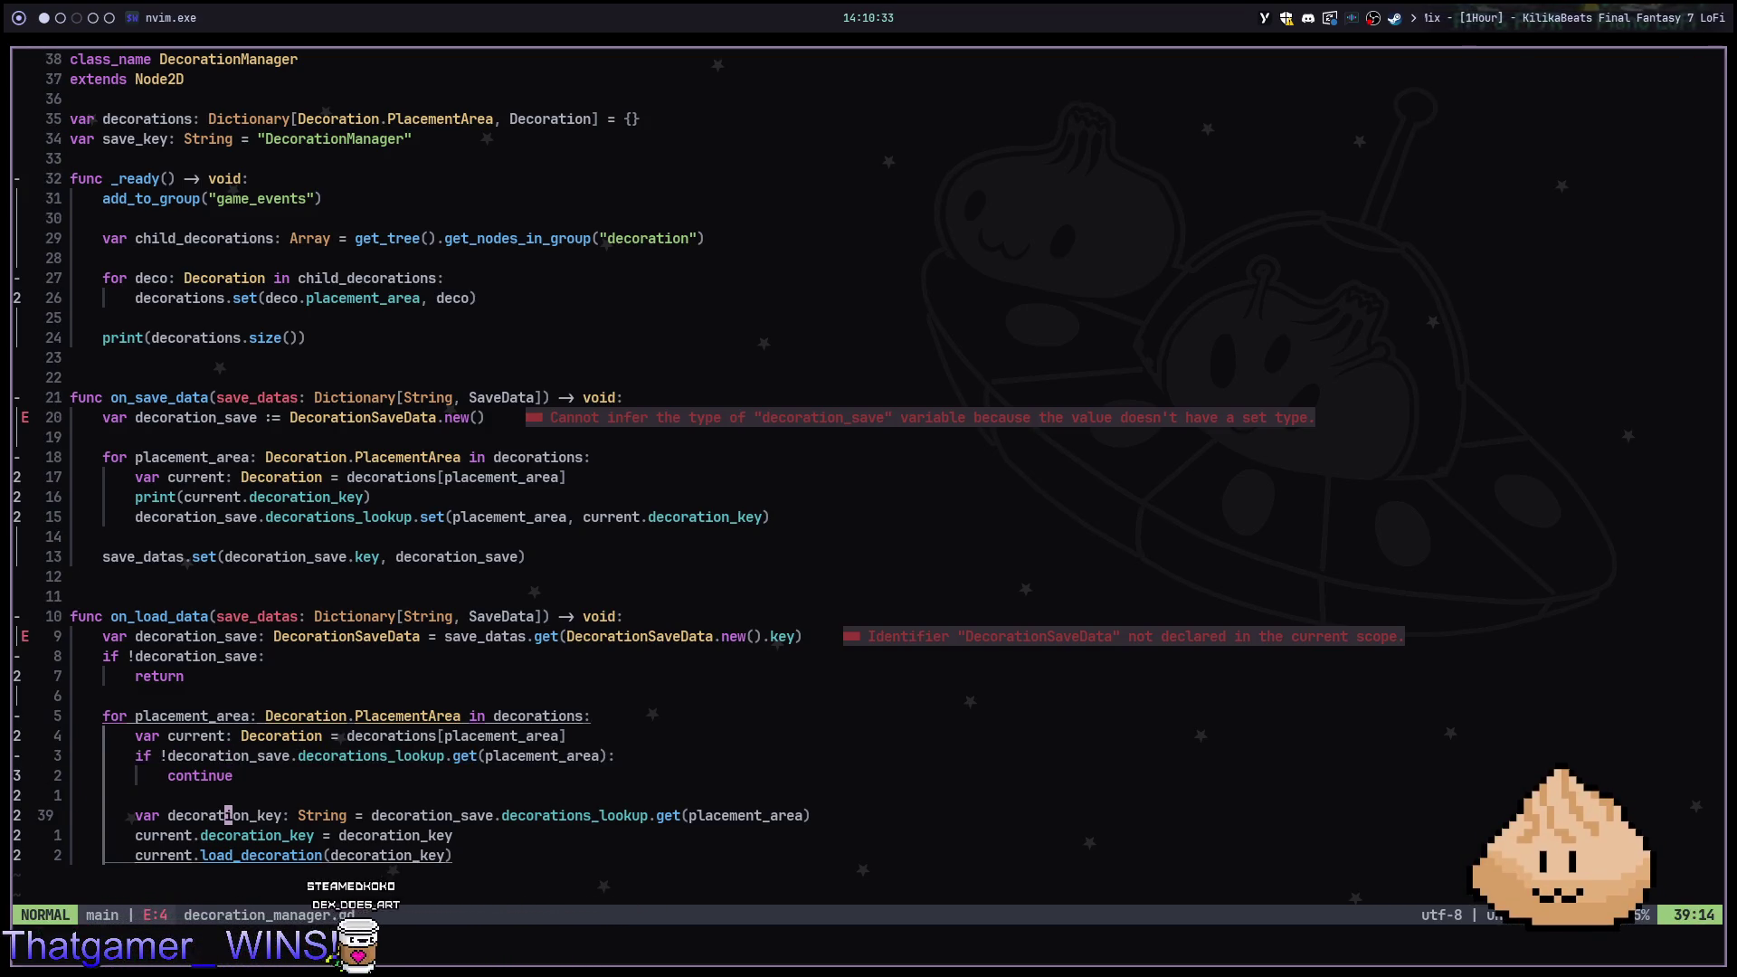
Run the game in Godot to test loading, then return to the code editor
key("alt+2")
key("F5")
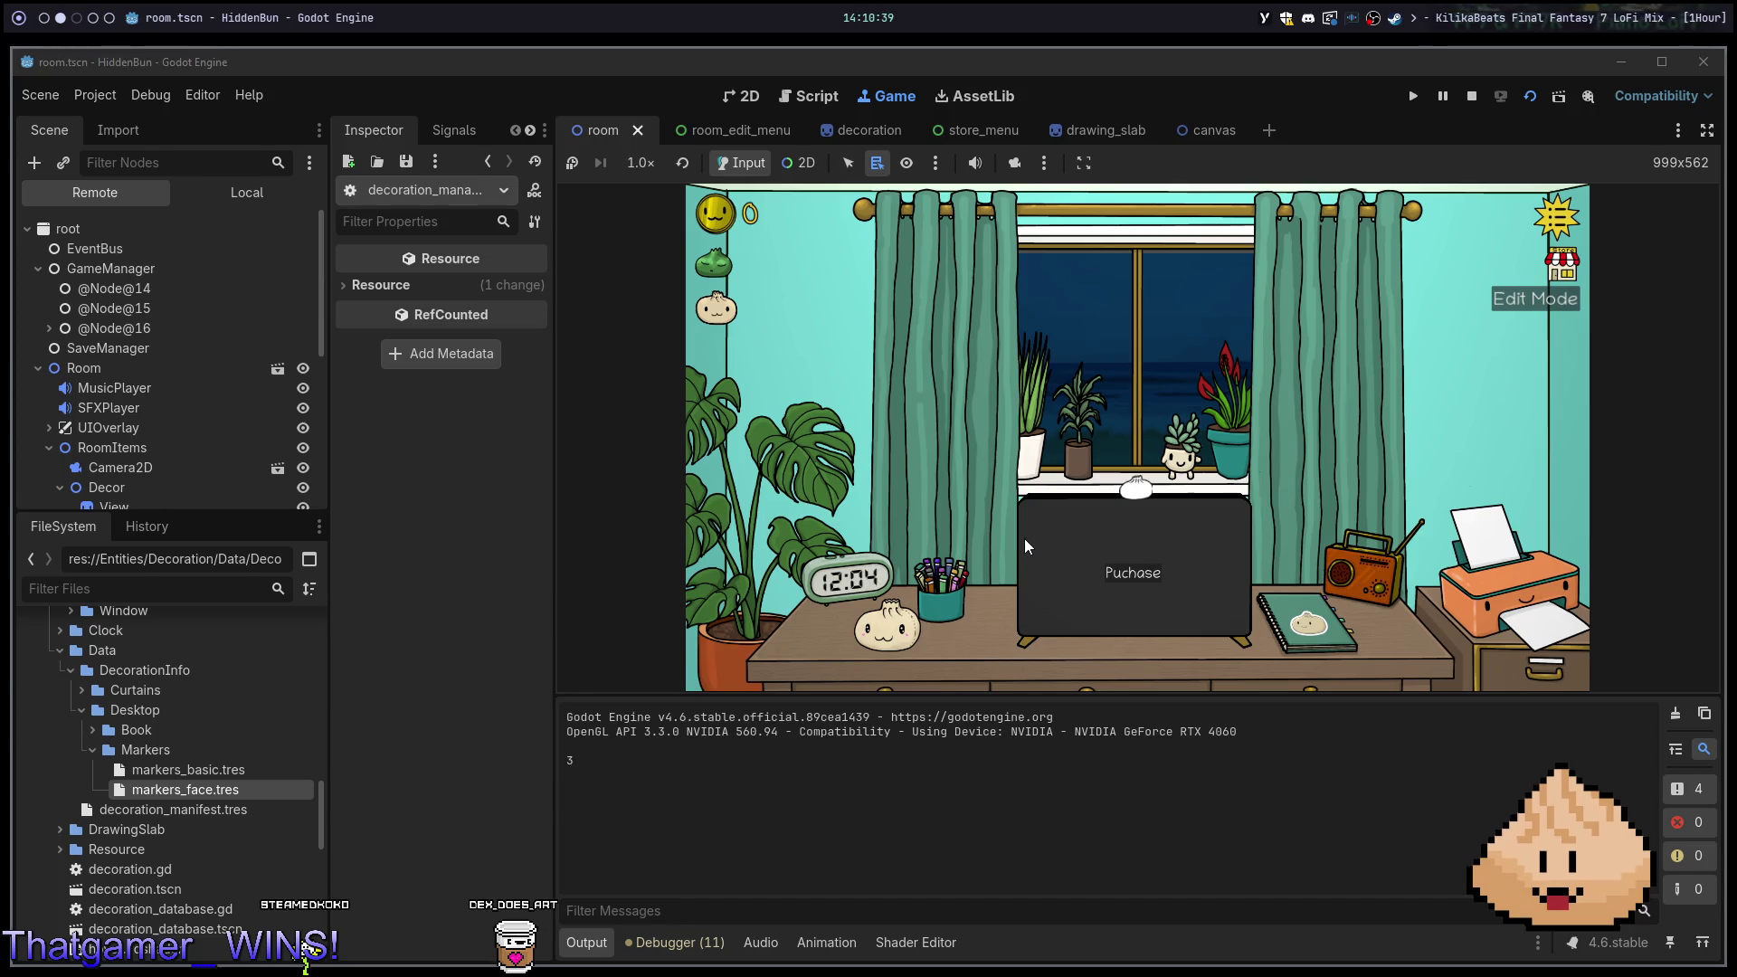
key("alt+1")
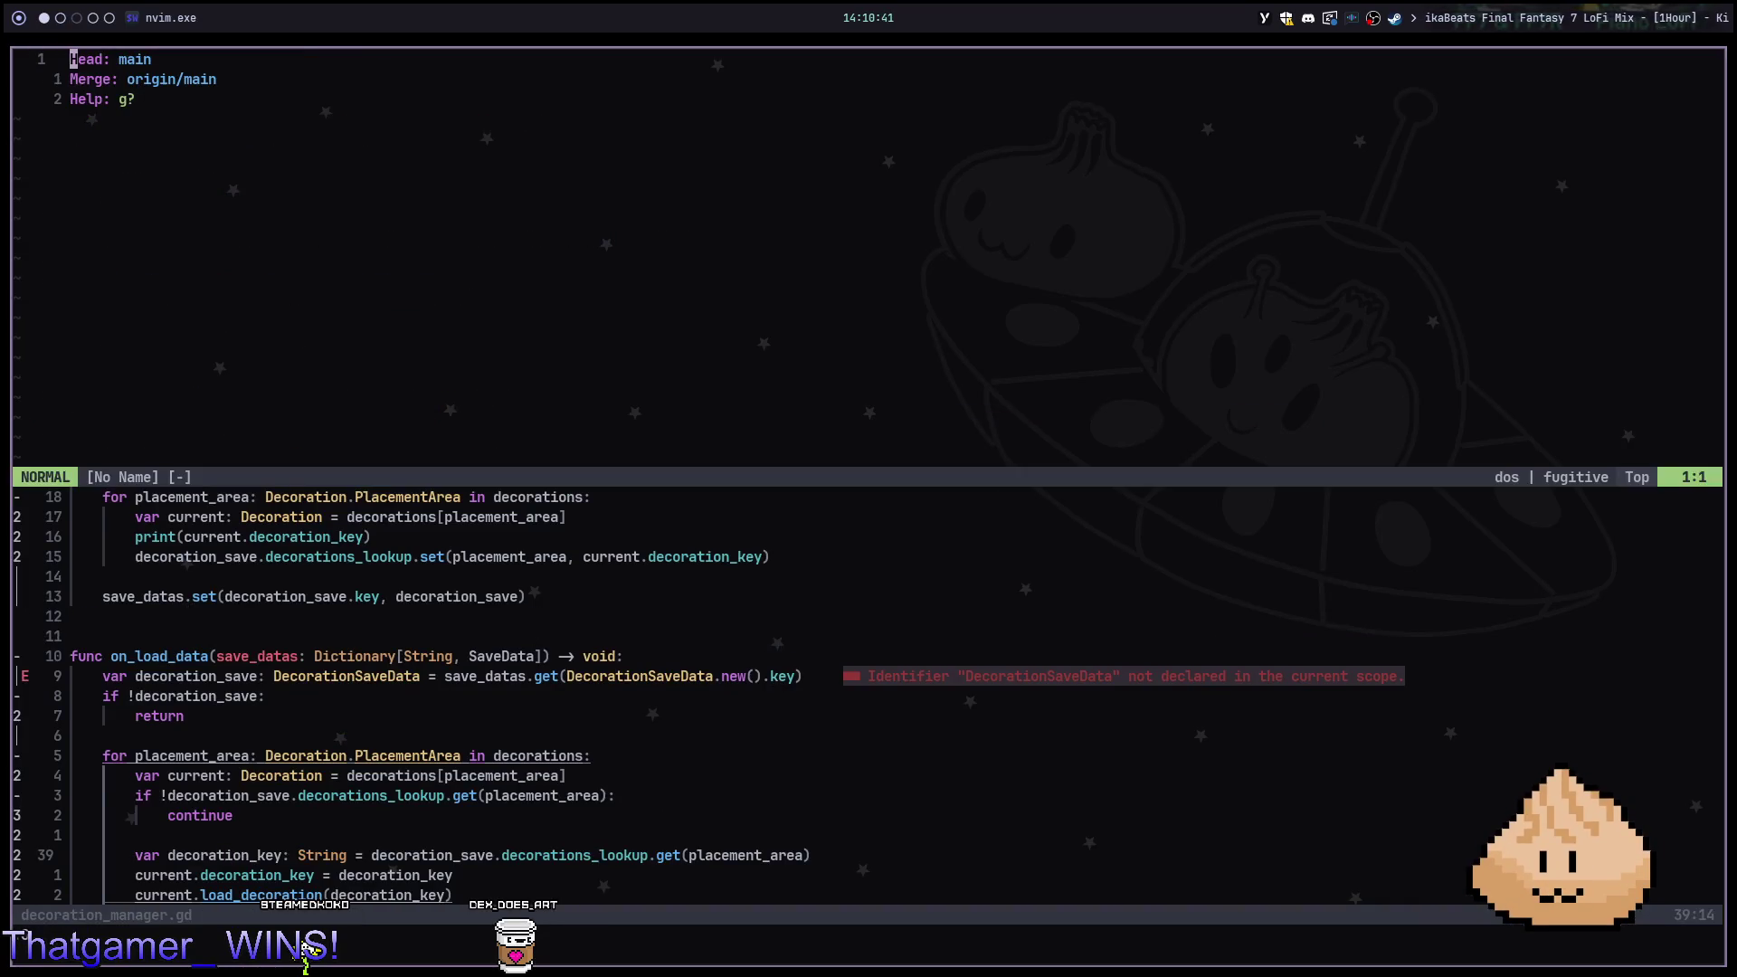
In the running game, enable decoration edit mode and try the teal and mustard curtain variants
key("alt+2")
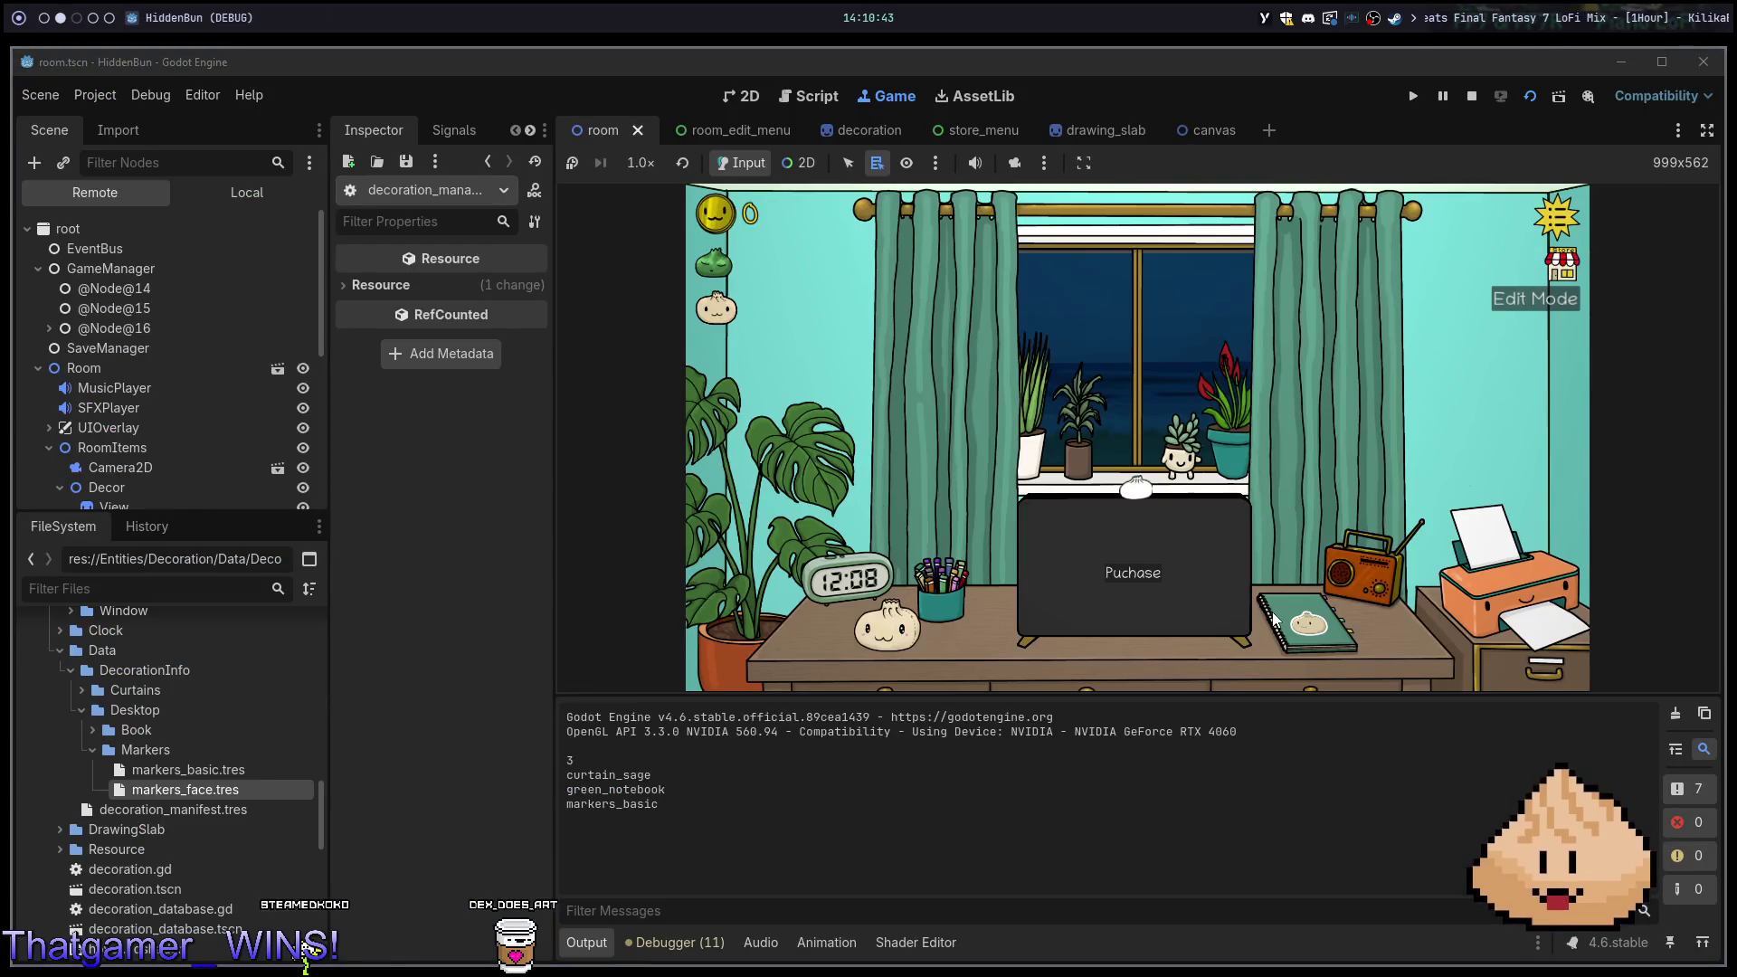
left_click(1240, 598)
left_click(747, 677)
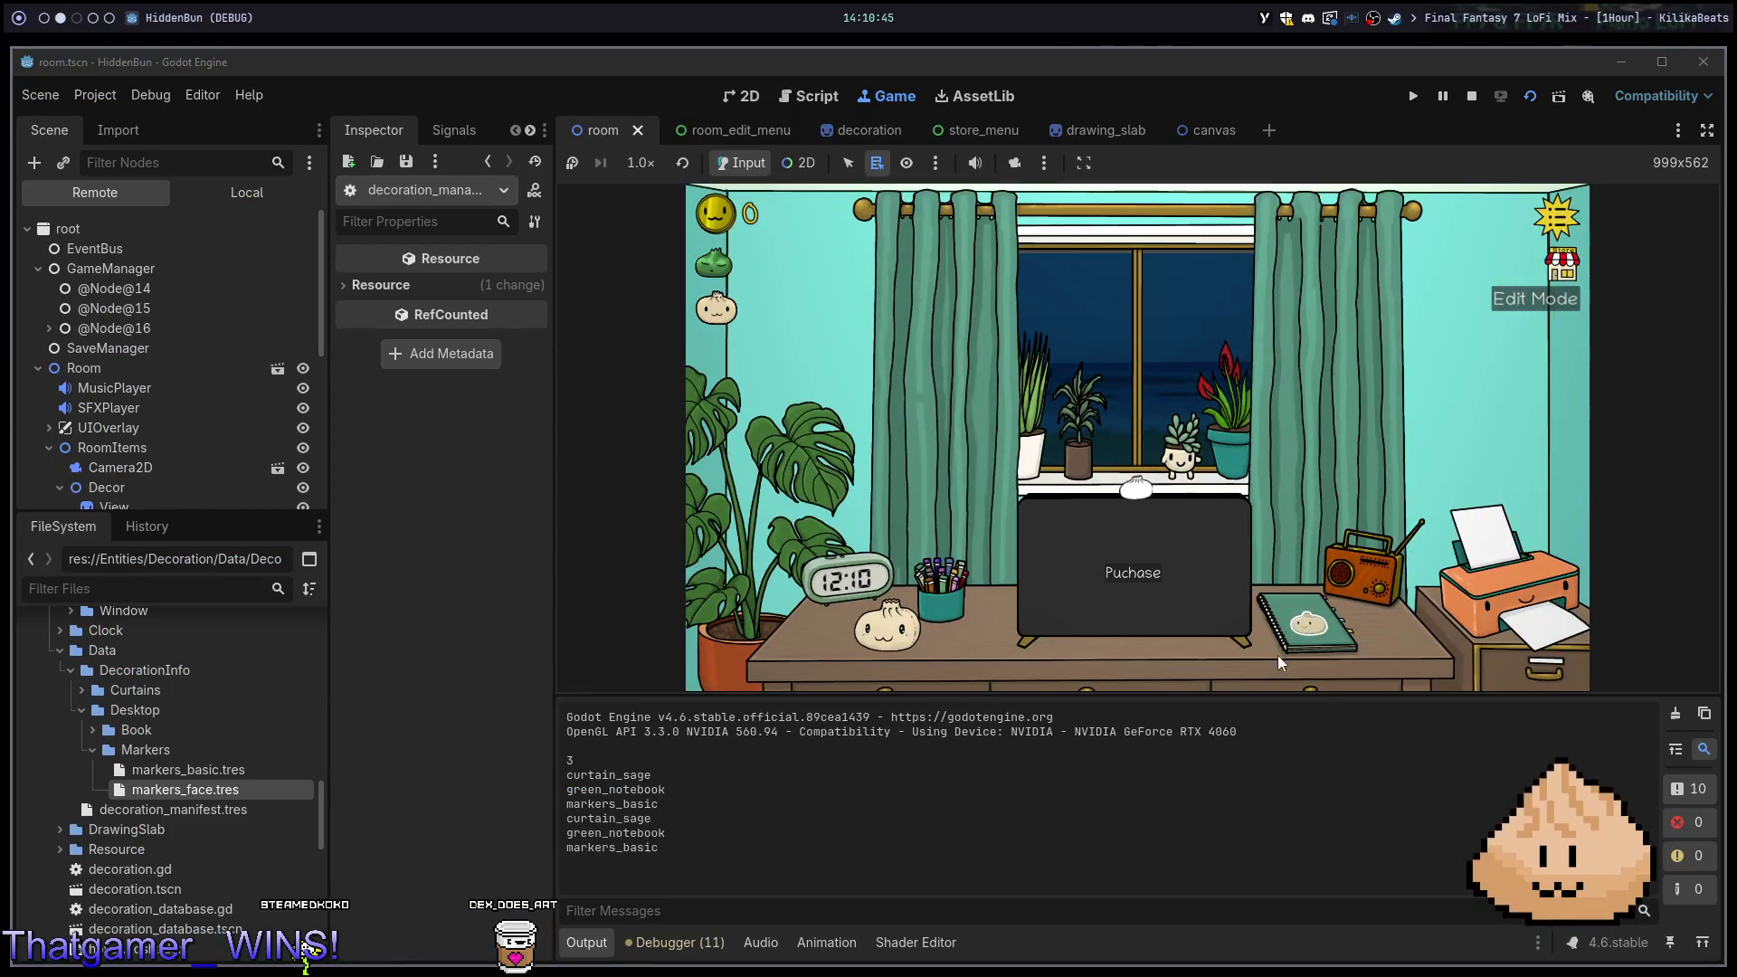
left_click(1510, 300)
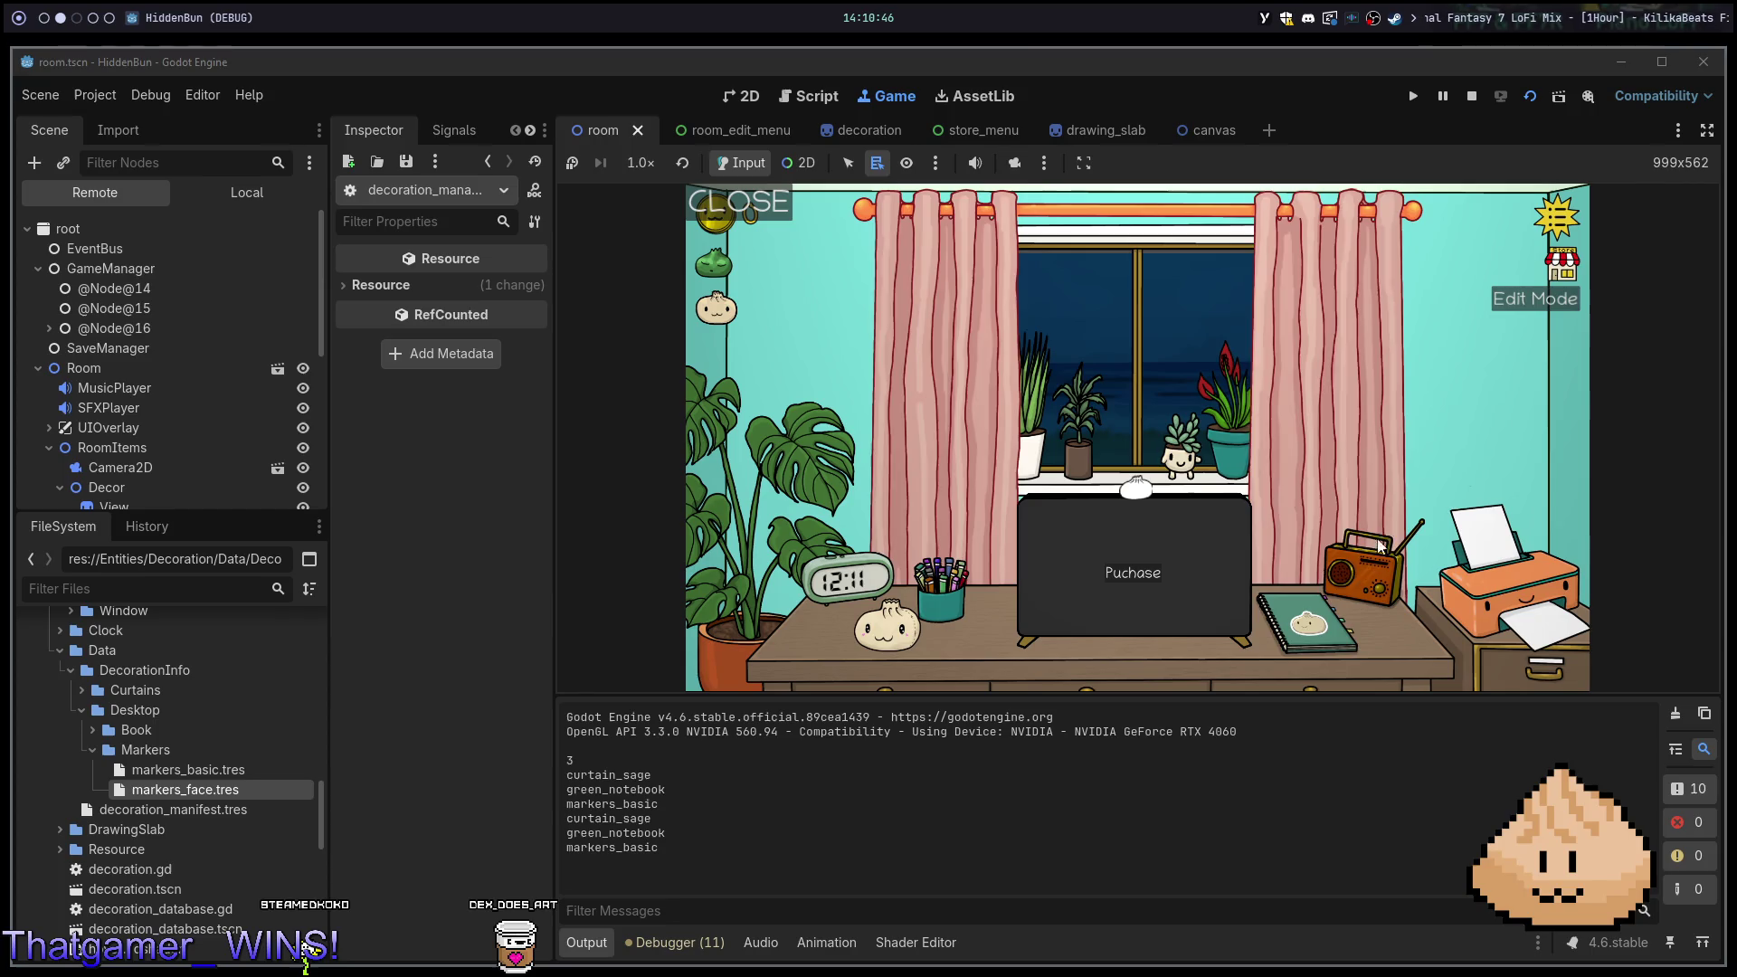
left_click(932, 612)
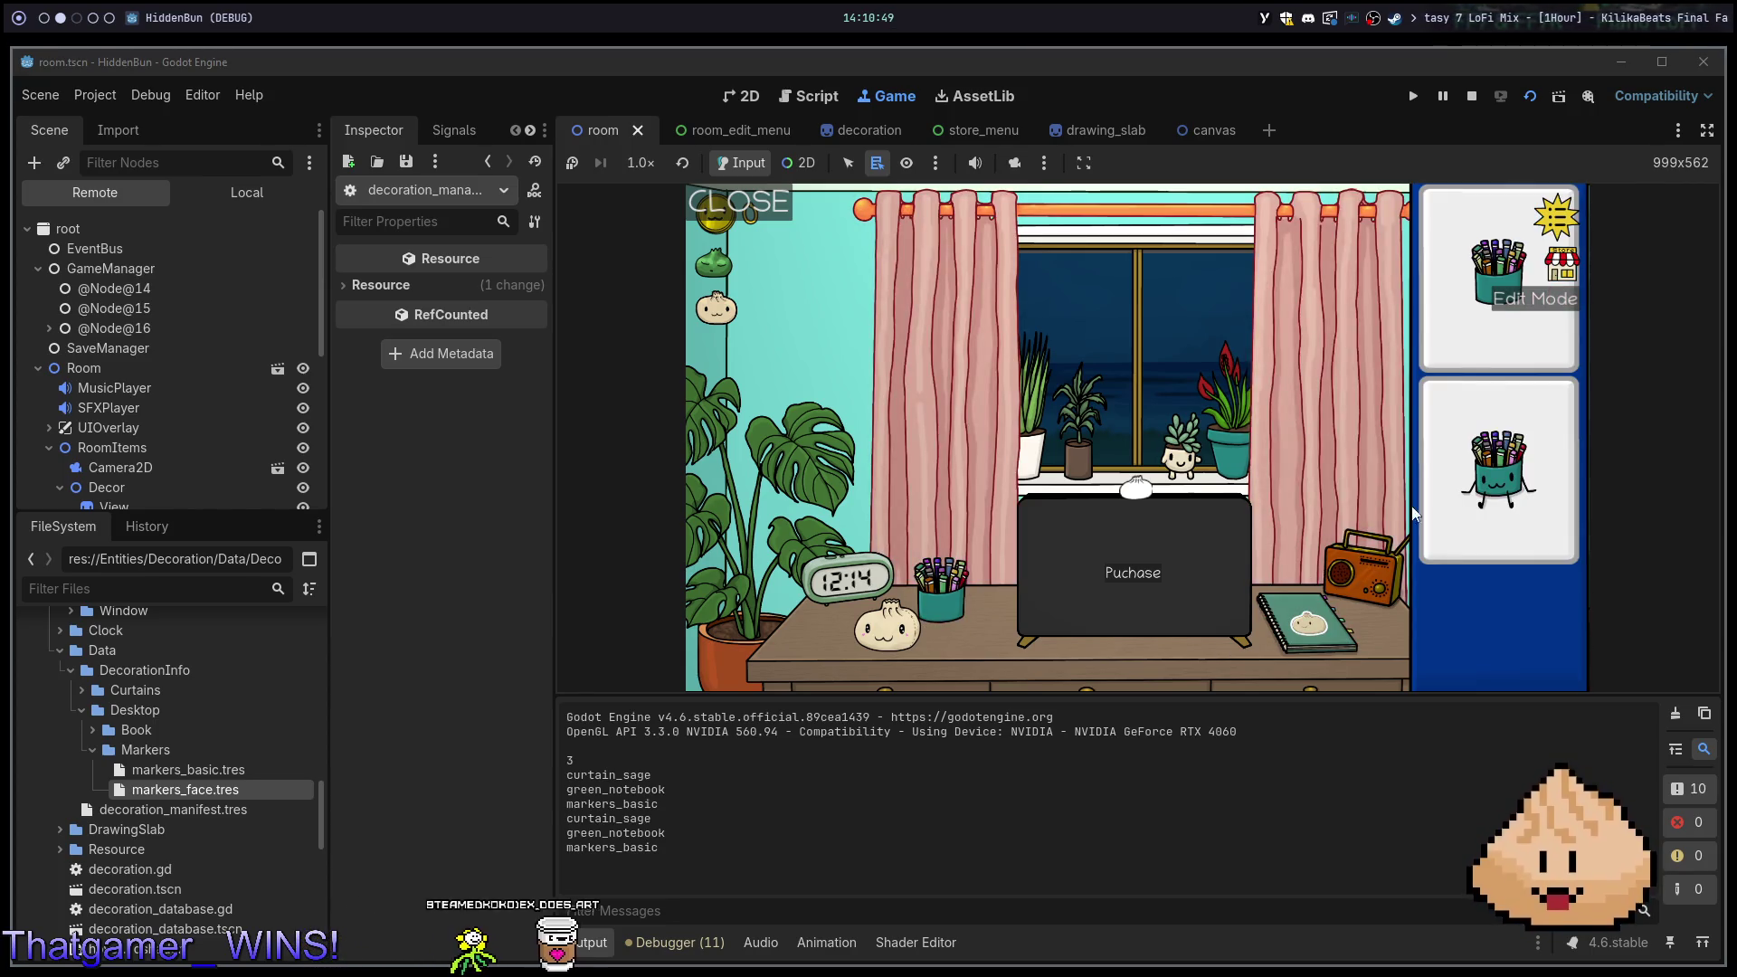
left_click(948, 481)
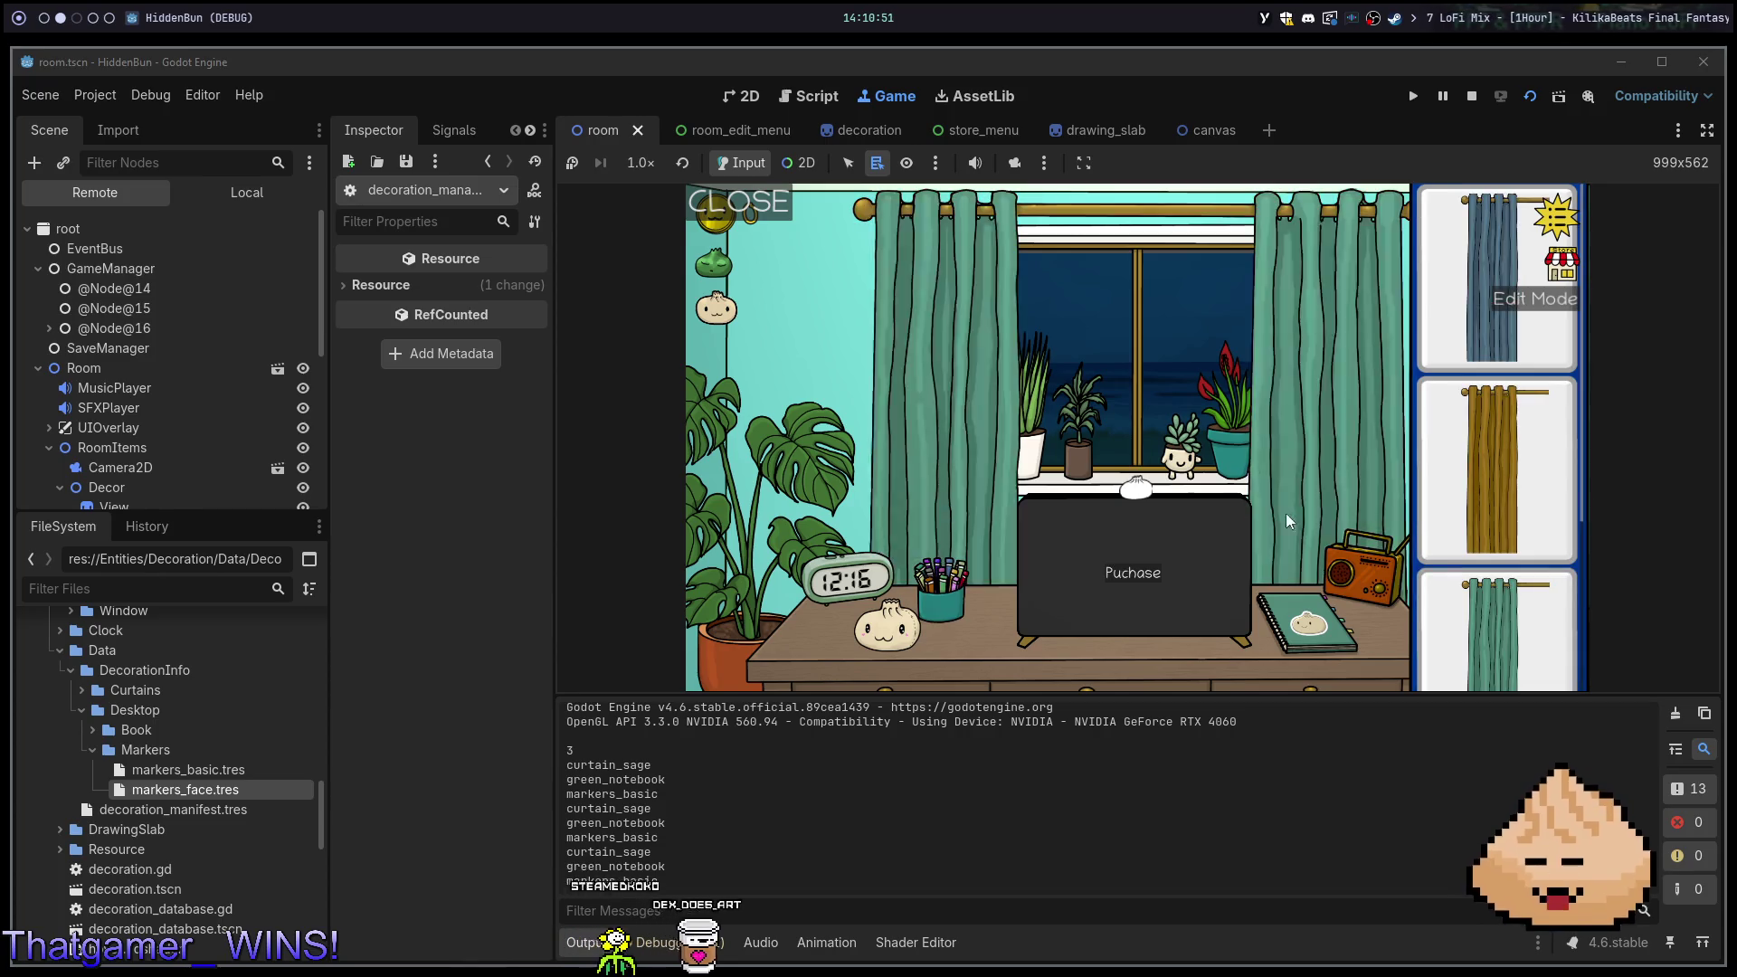
left_click(1493, 638)
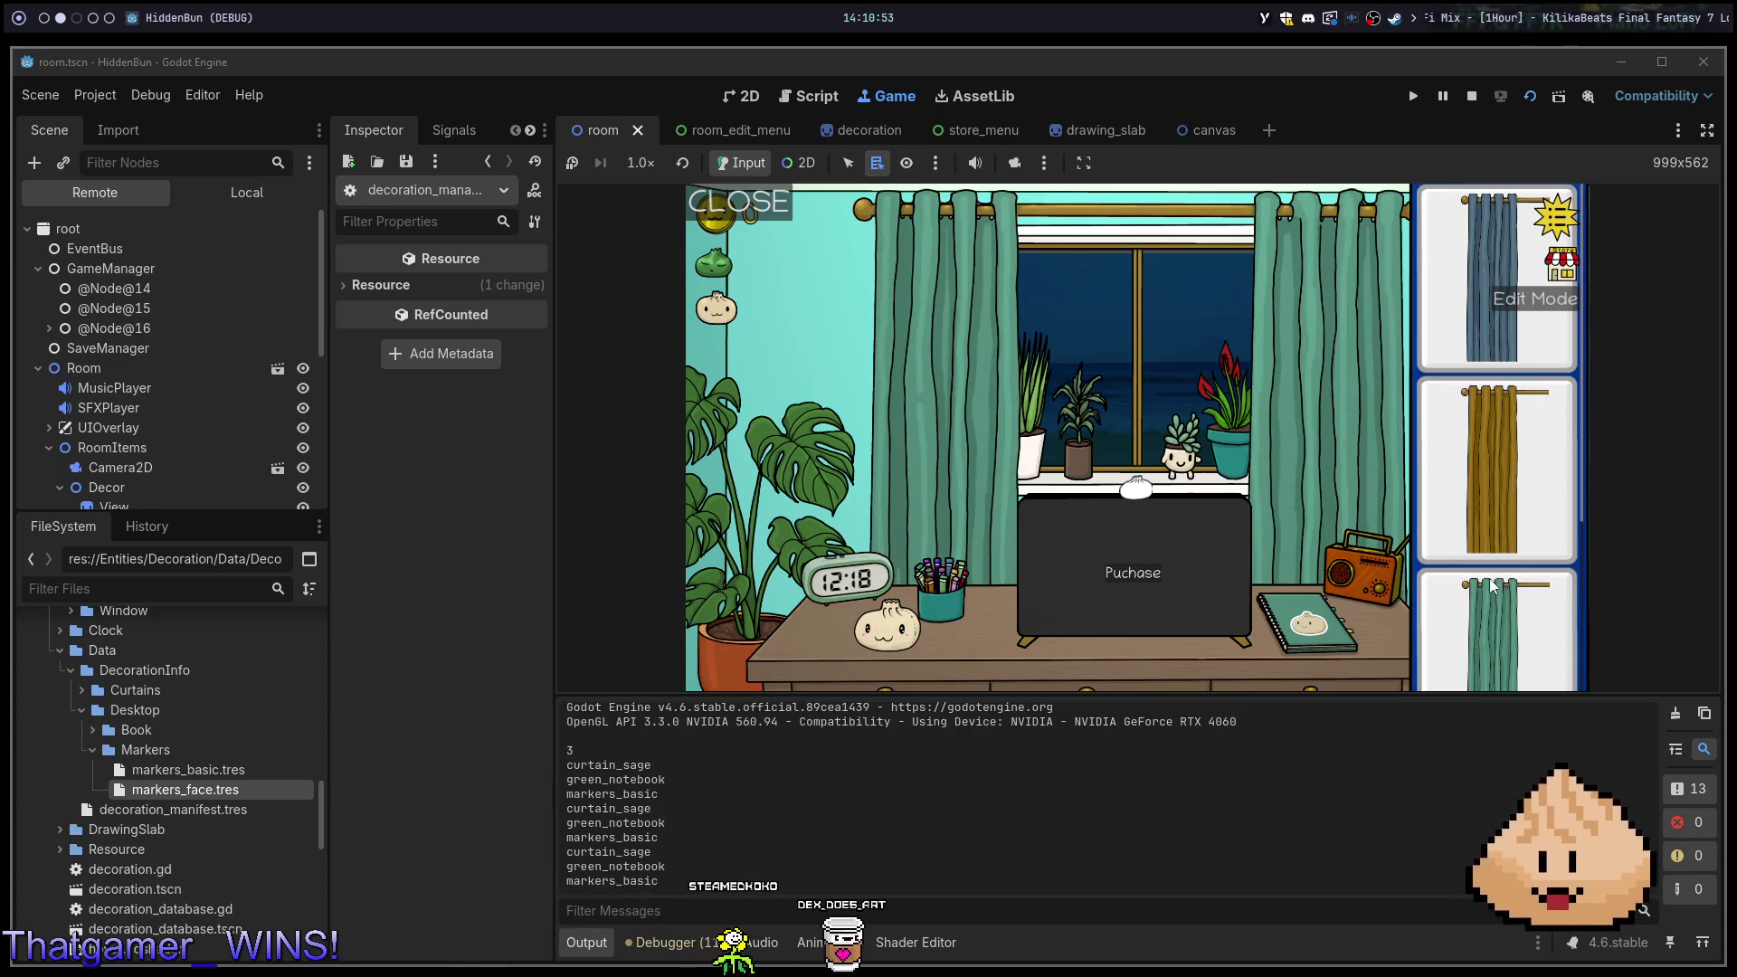
left_click(1490, 476)
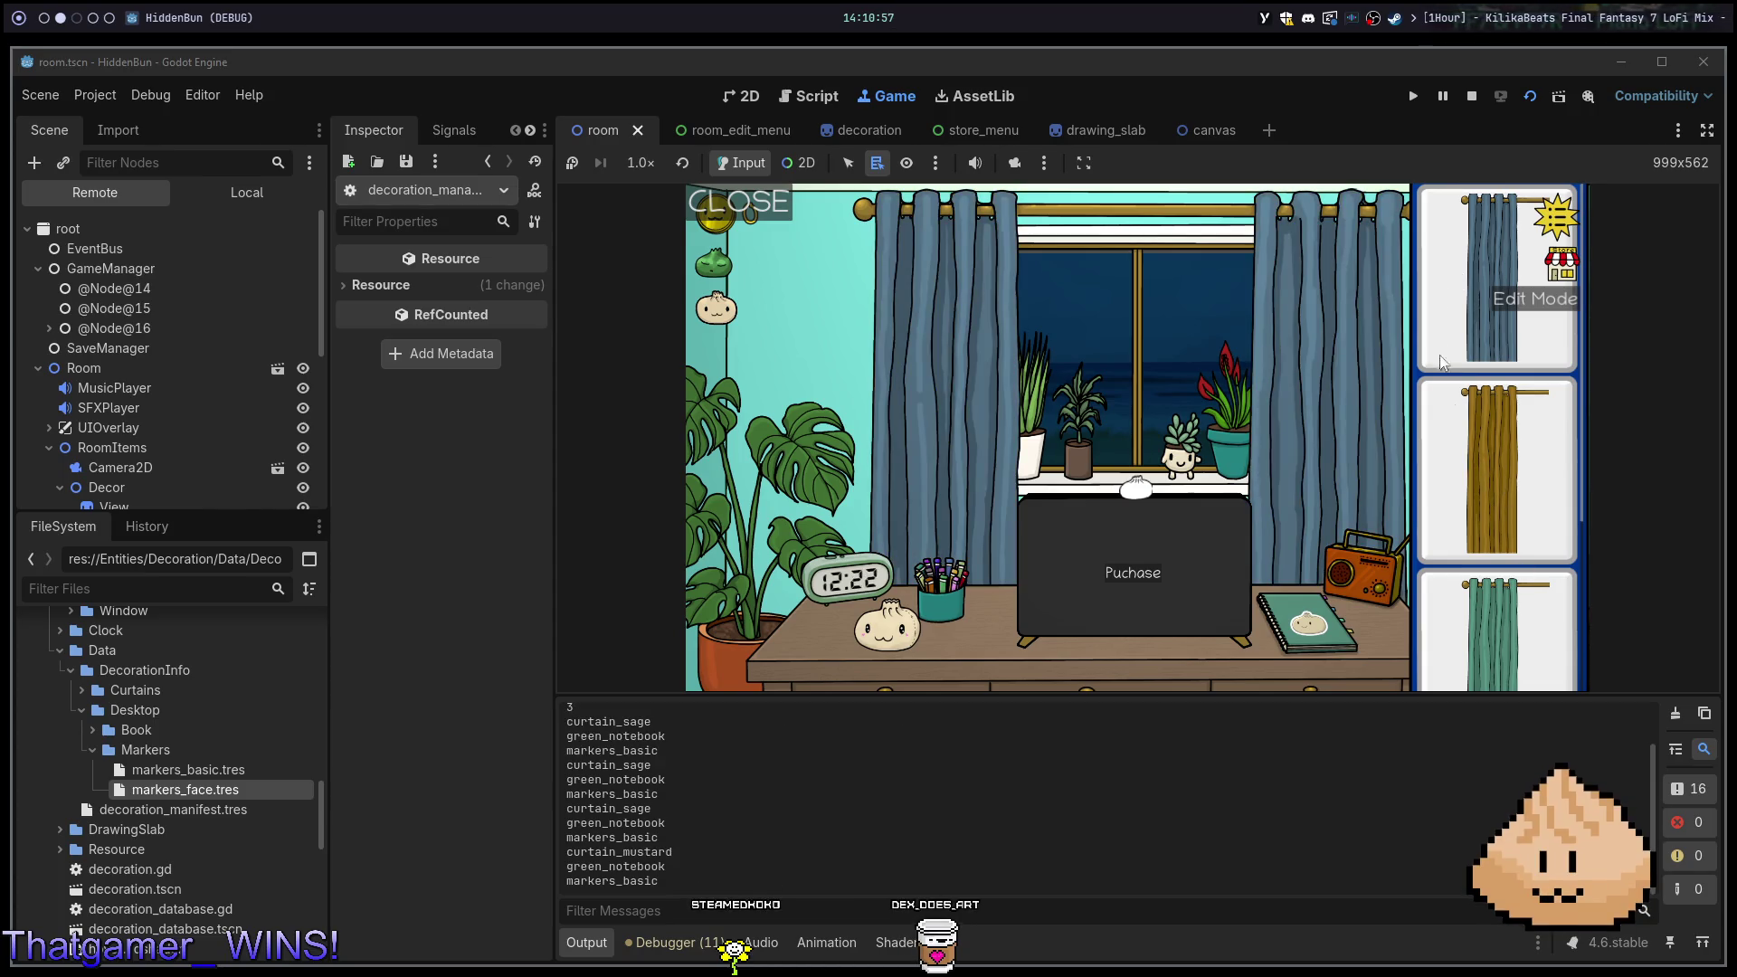
left_click(1520, 656)
left_click(1495, 494)
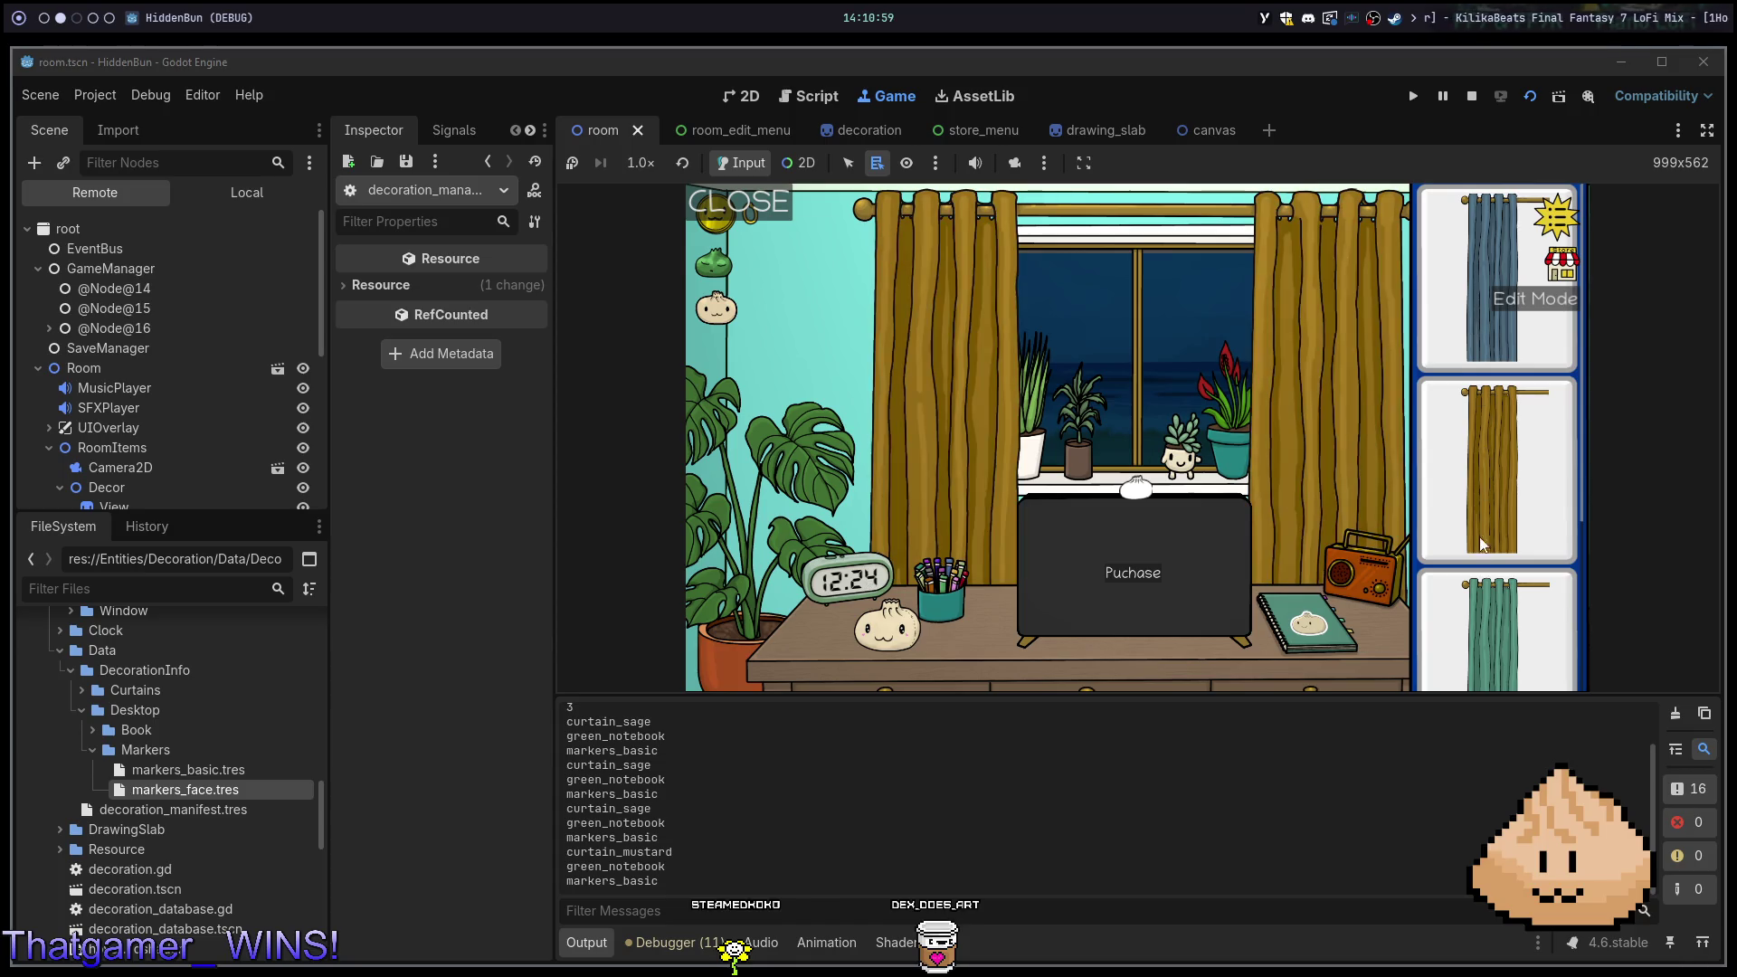
left_click(1484, 599)
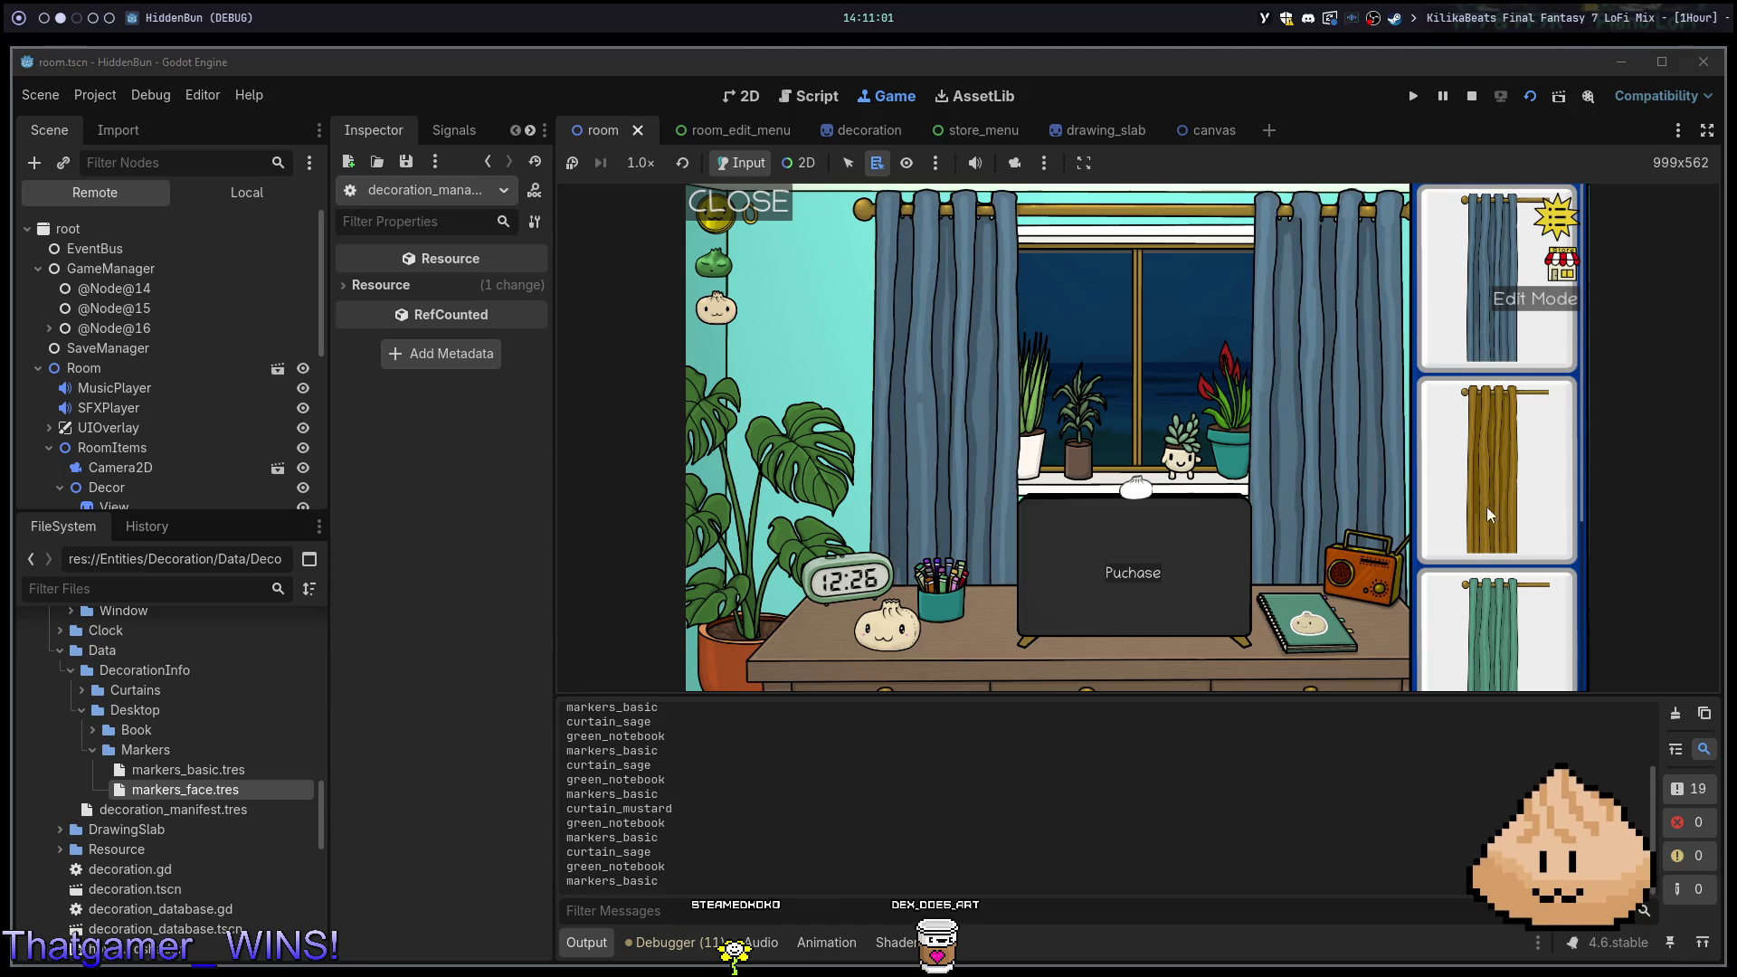
Swap to the red notebook, red curtains and face marker cup, then close the variants panel
left_click(930, 610)
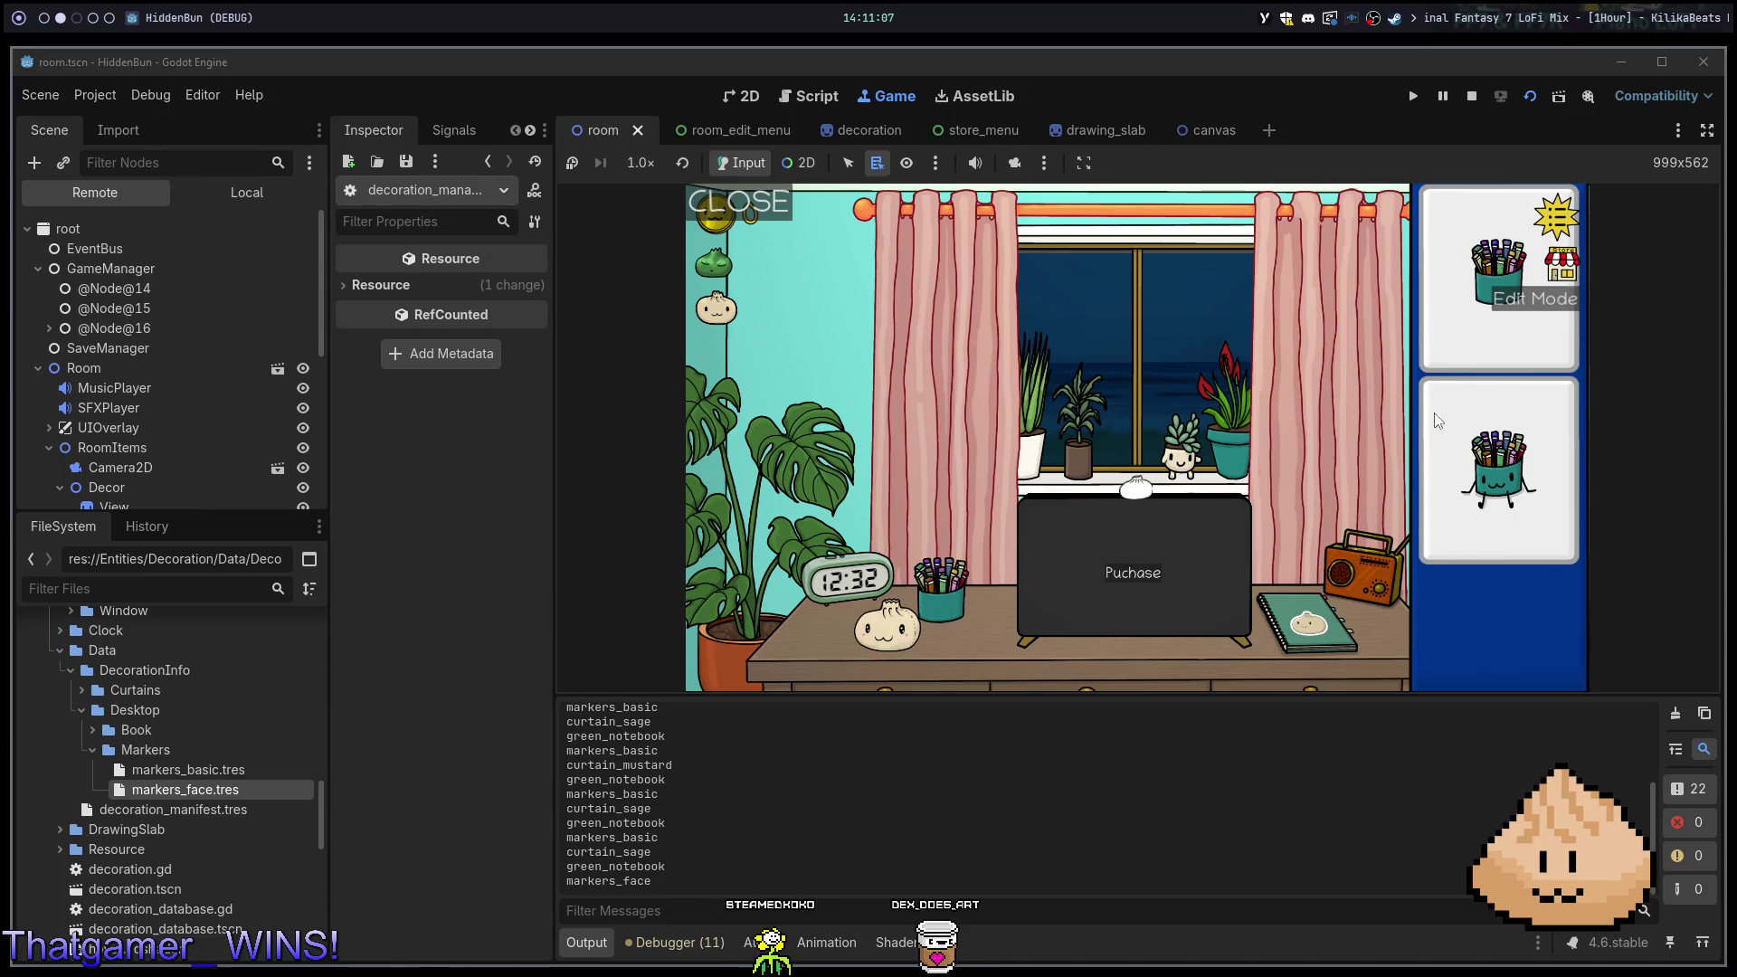
left_click(1356, 627)
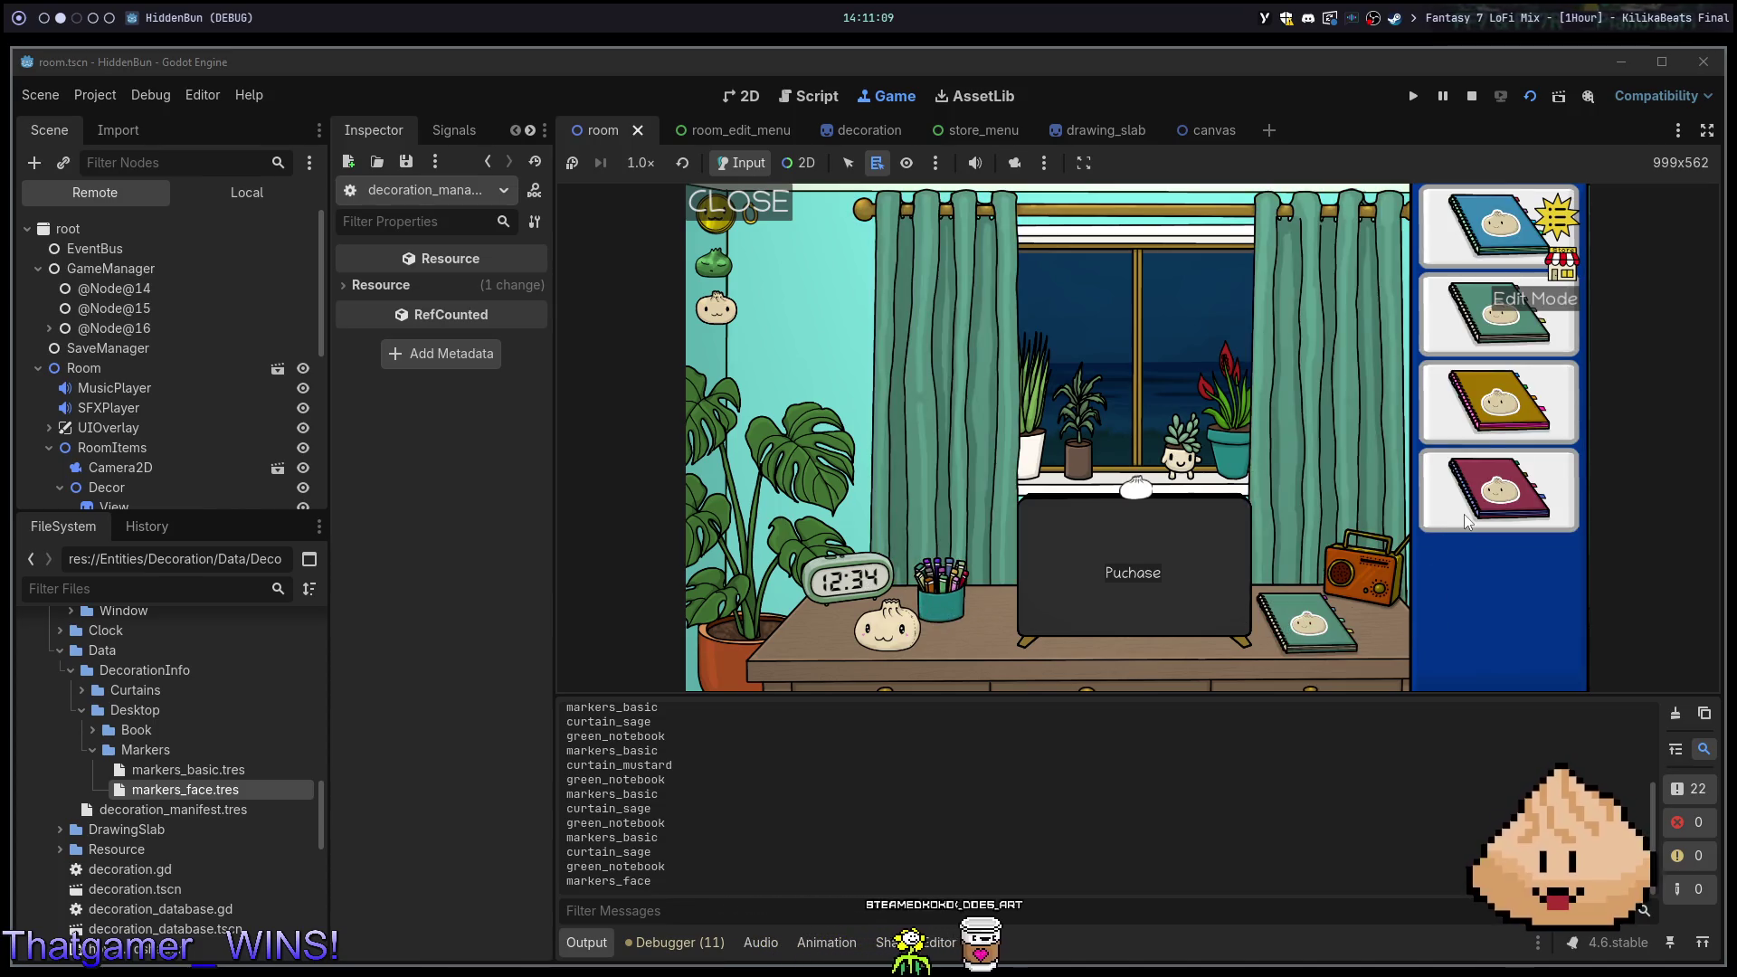
left_click(1468, 522)
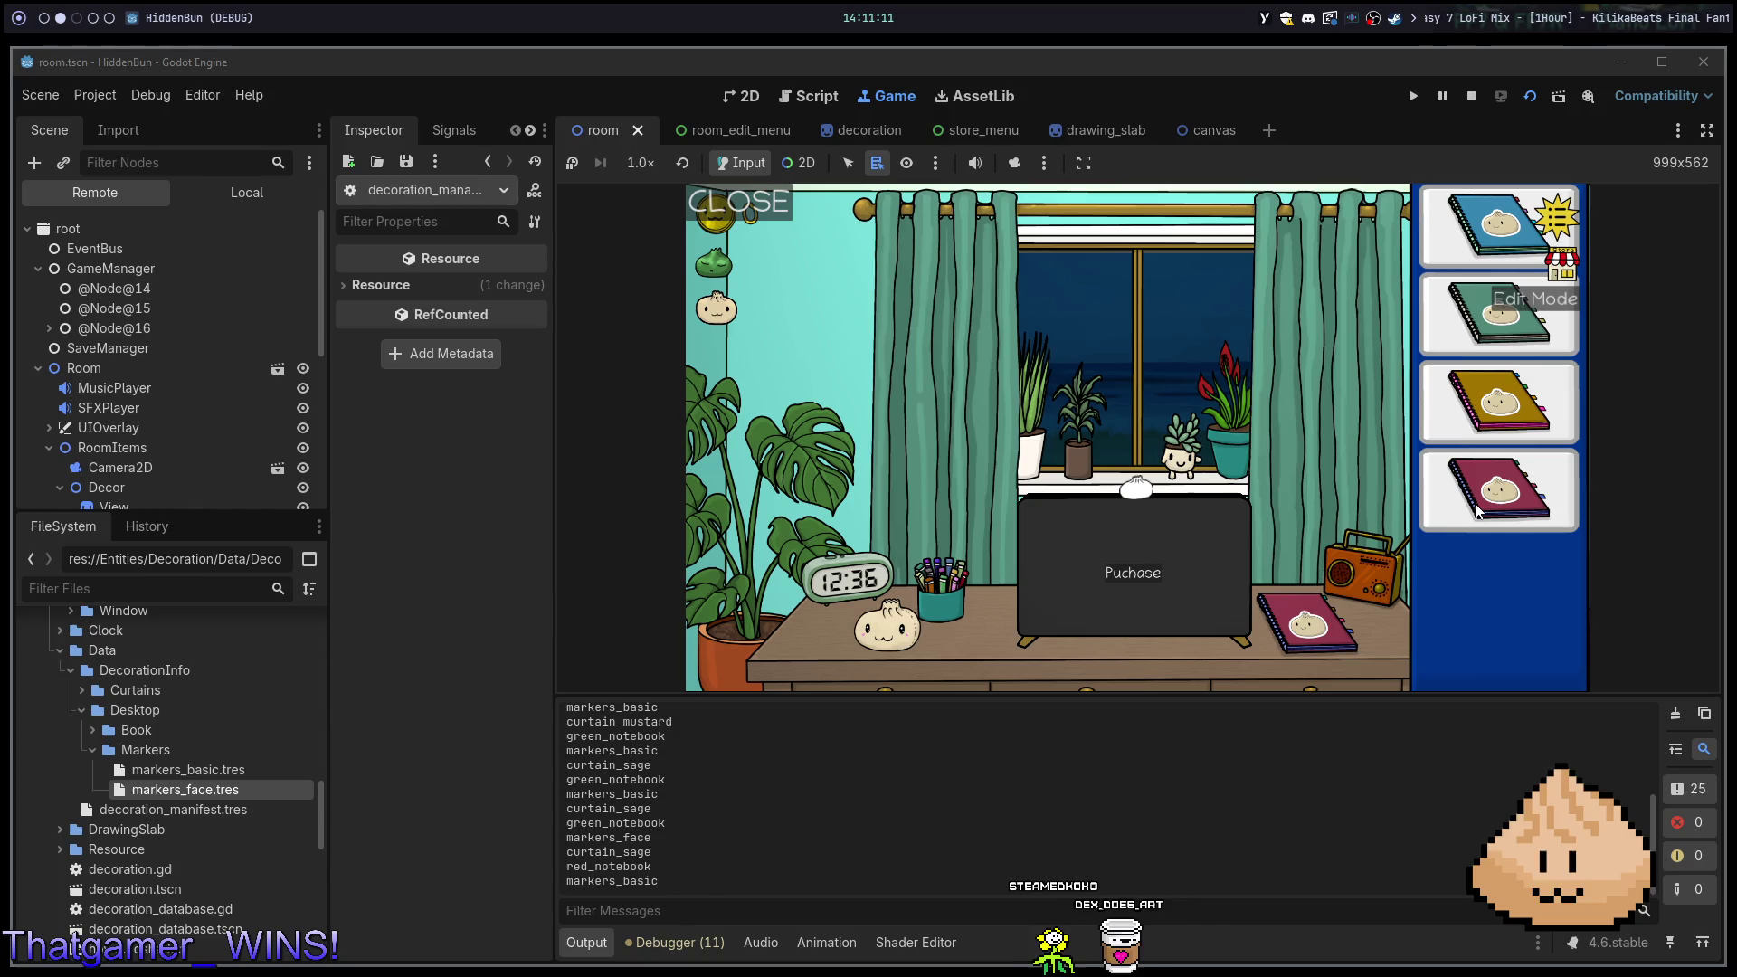
left_click(1316, 418)
left_click(1485, 598)
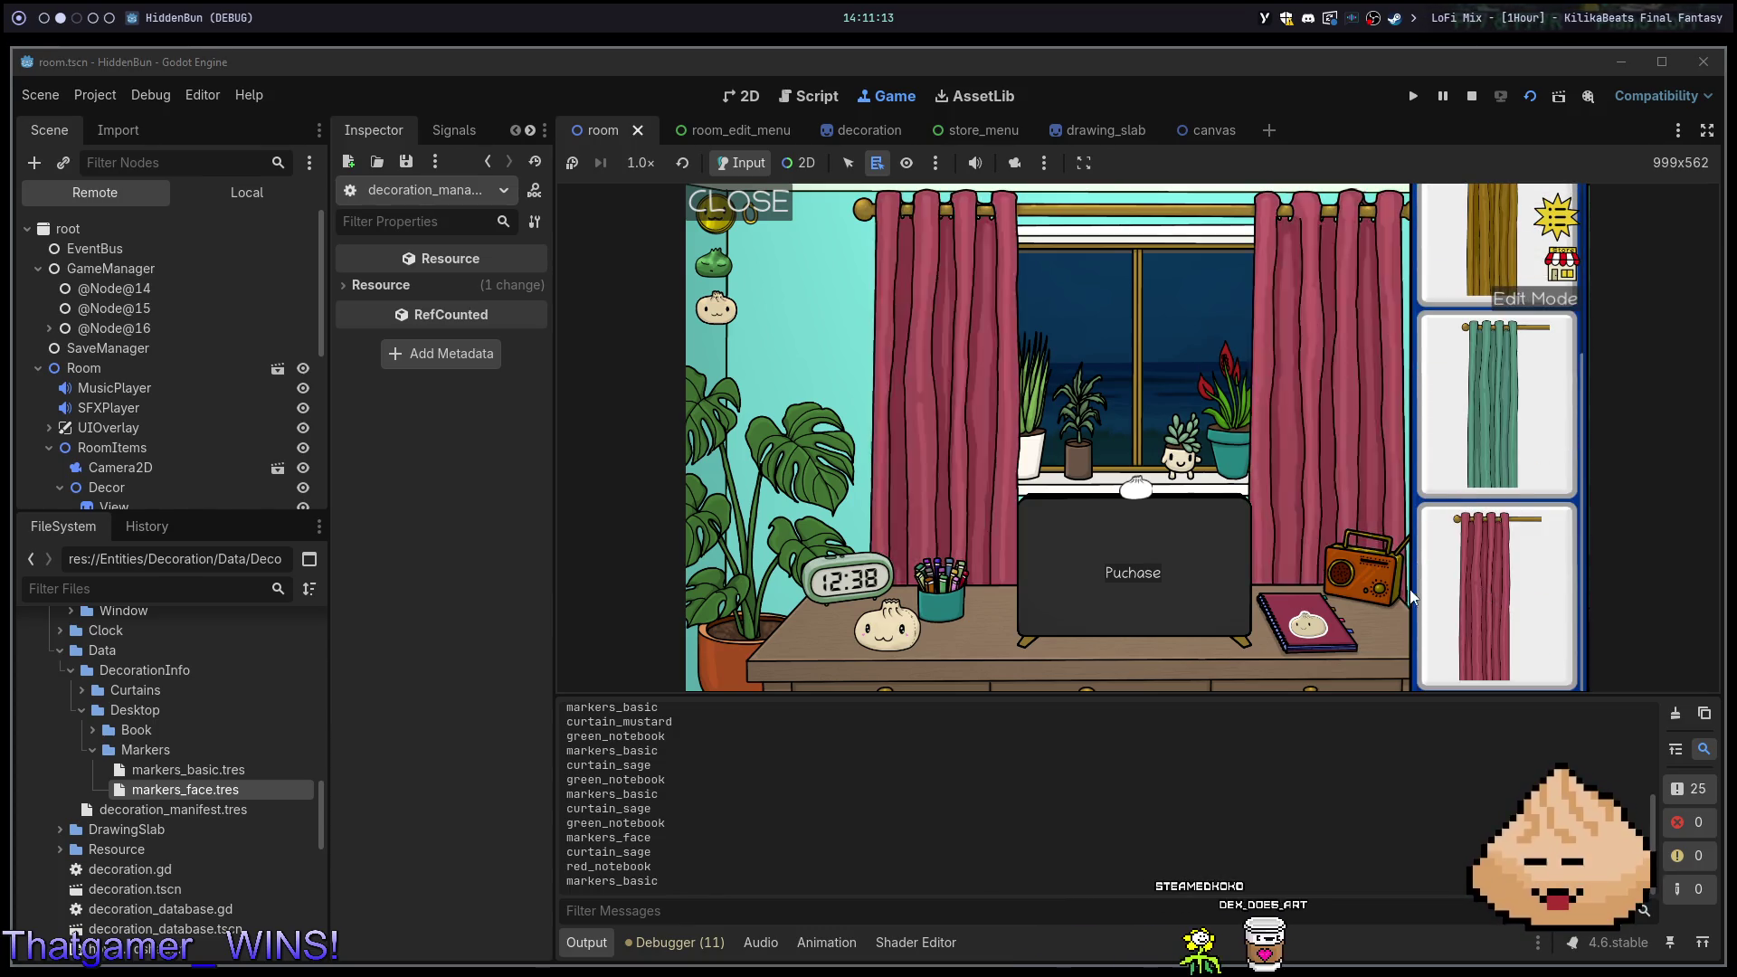
left_click(958, 624)
left_click(1494, 465)
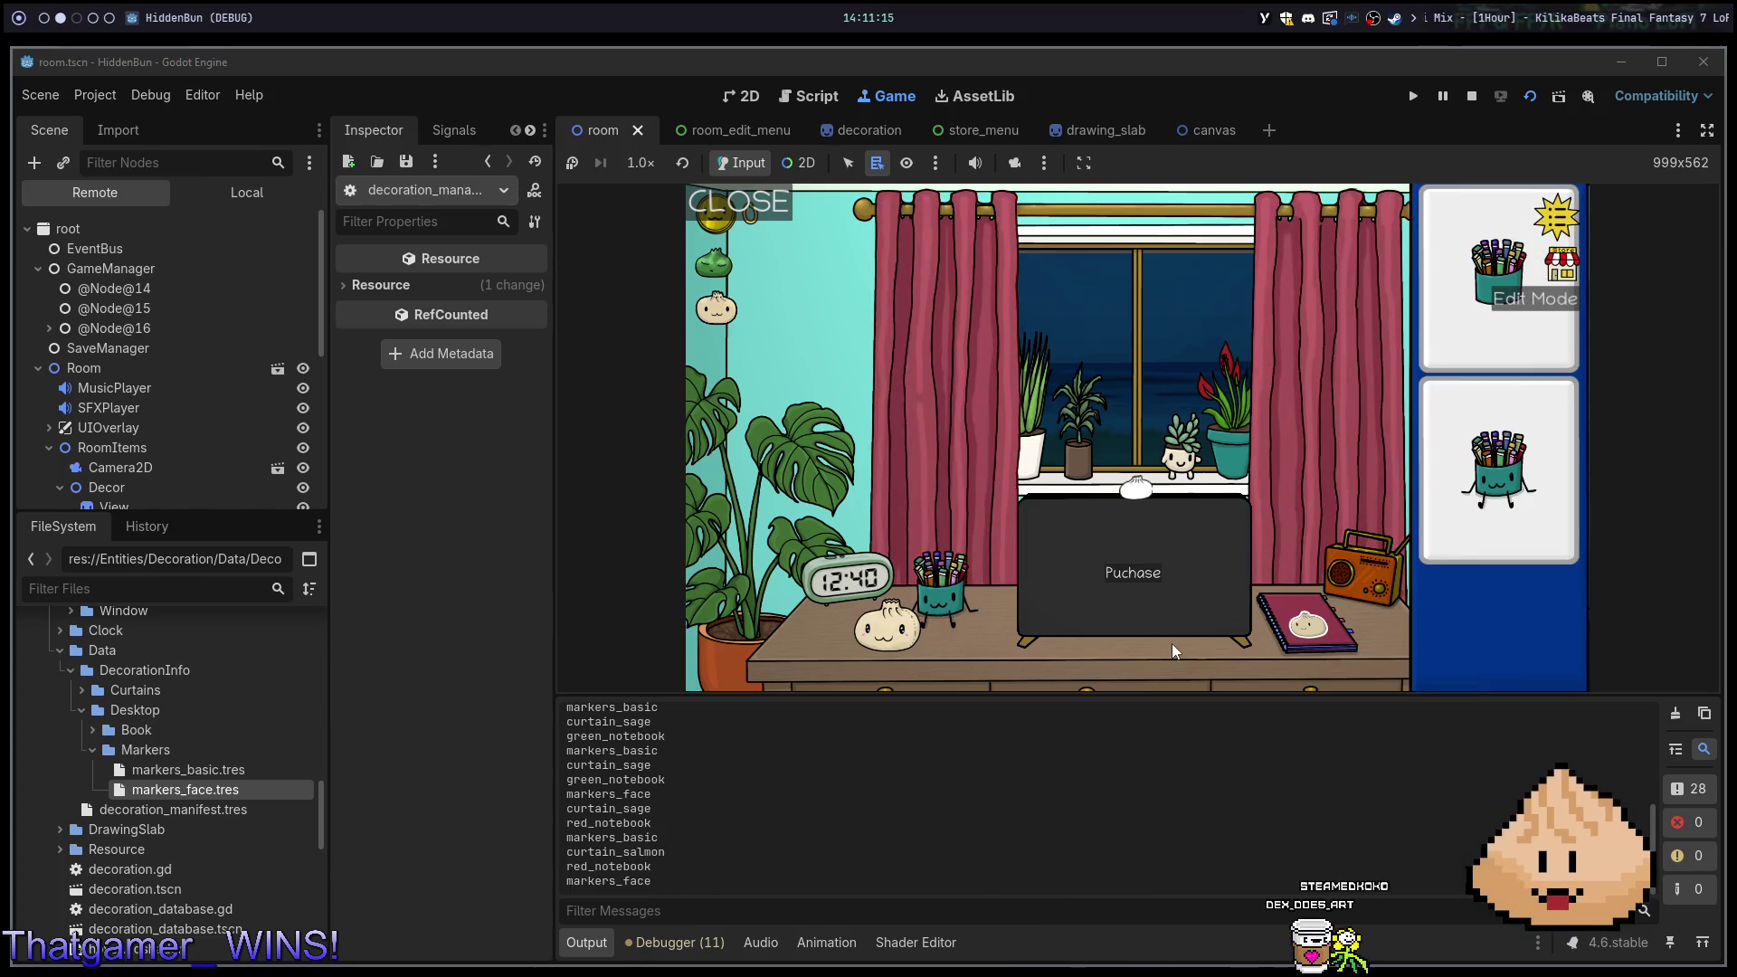
left_click(1251, 668)
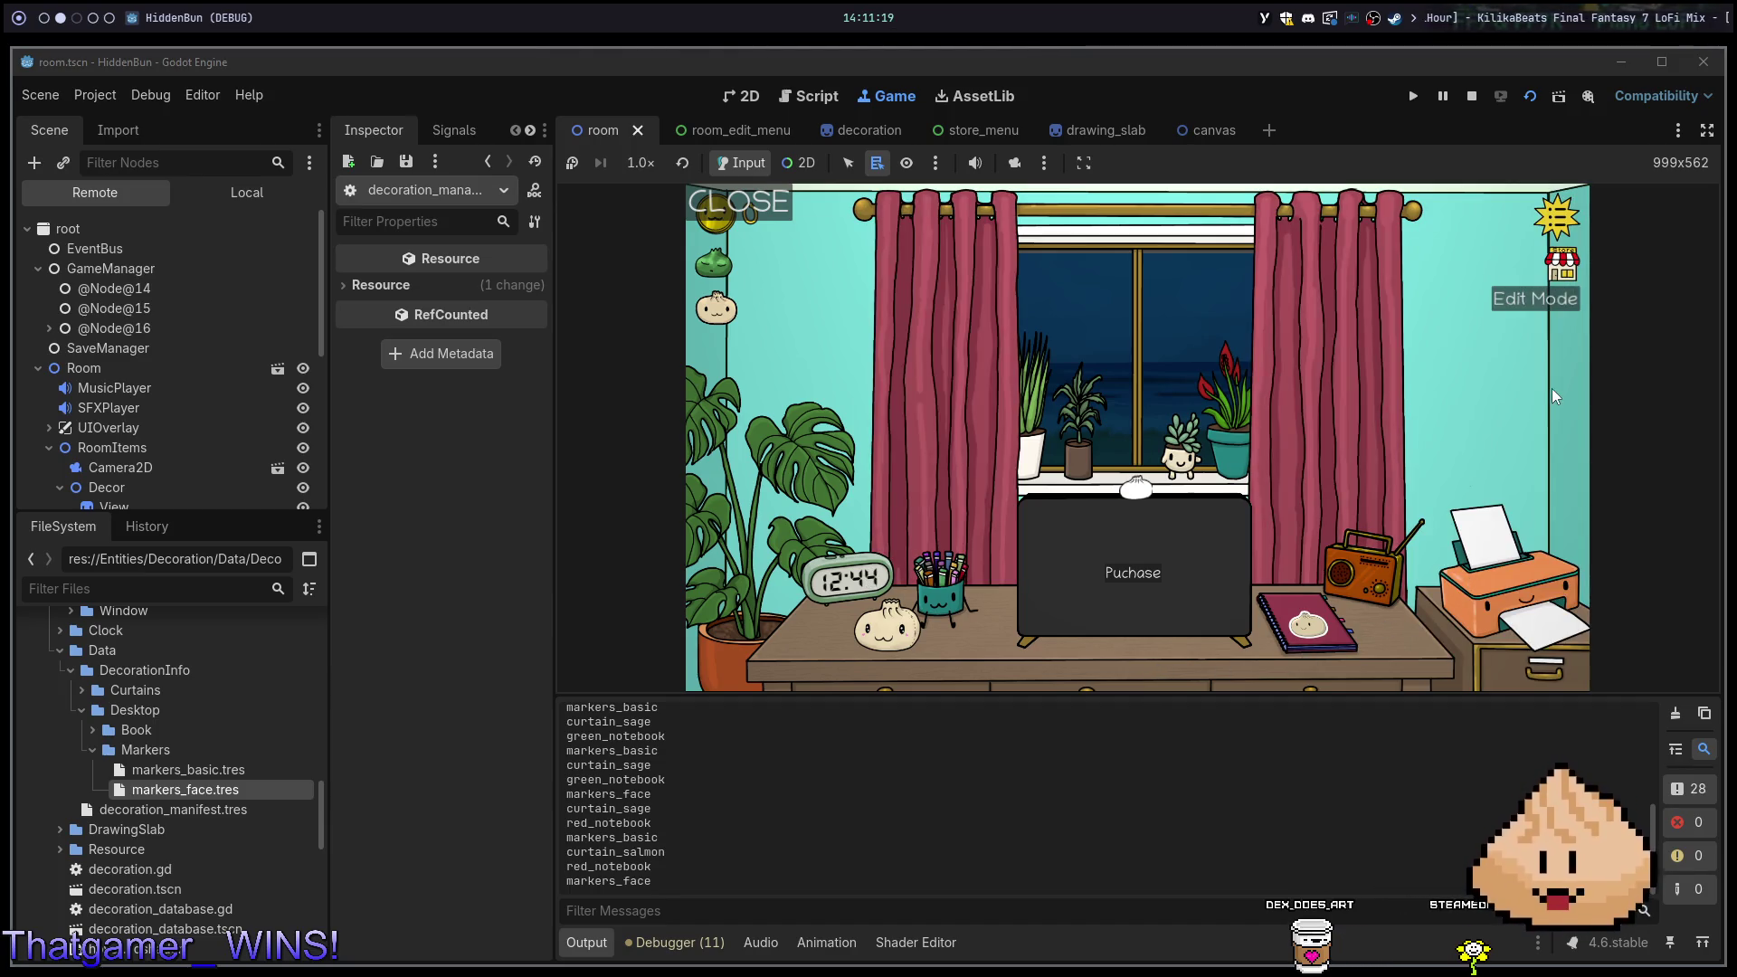
Restart the game to confirm the salmon curtains, red notebook and face marker cup persisted
key("F5")
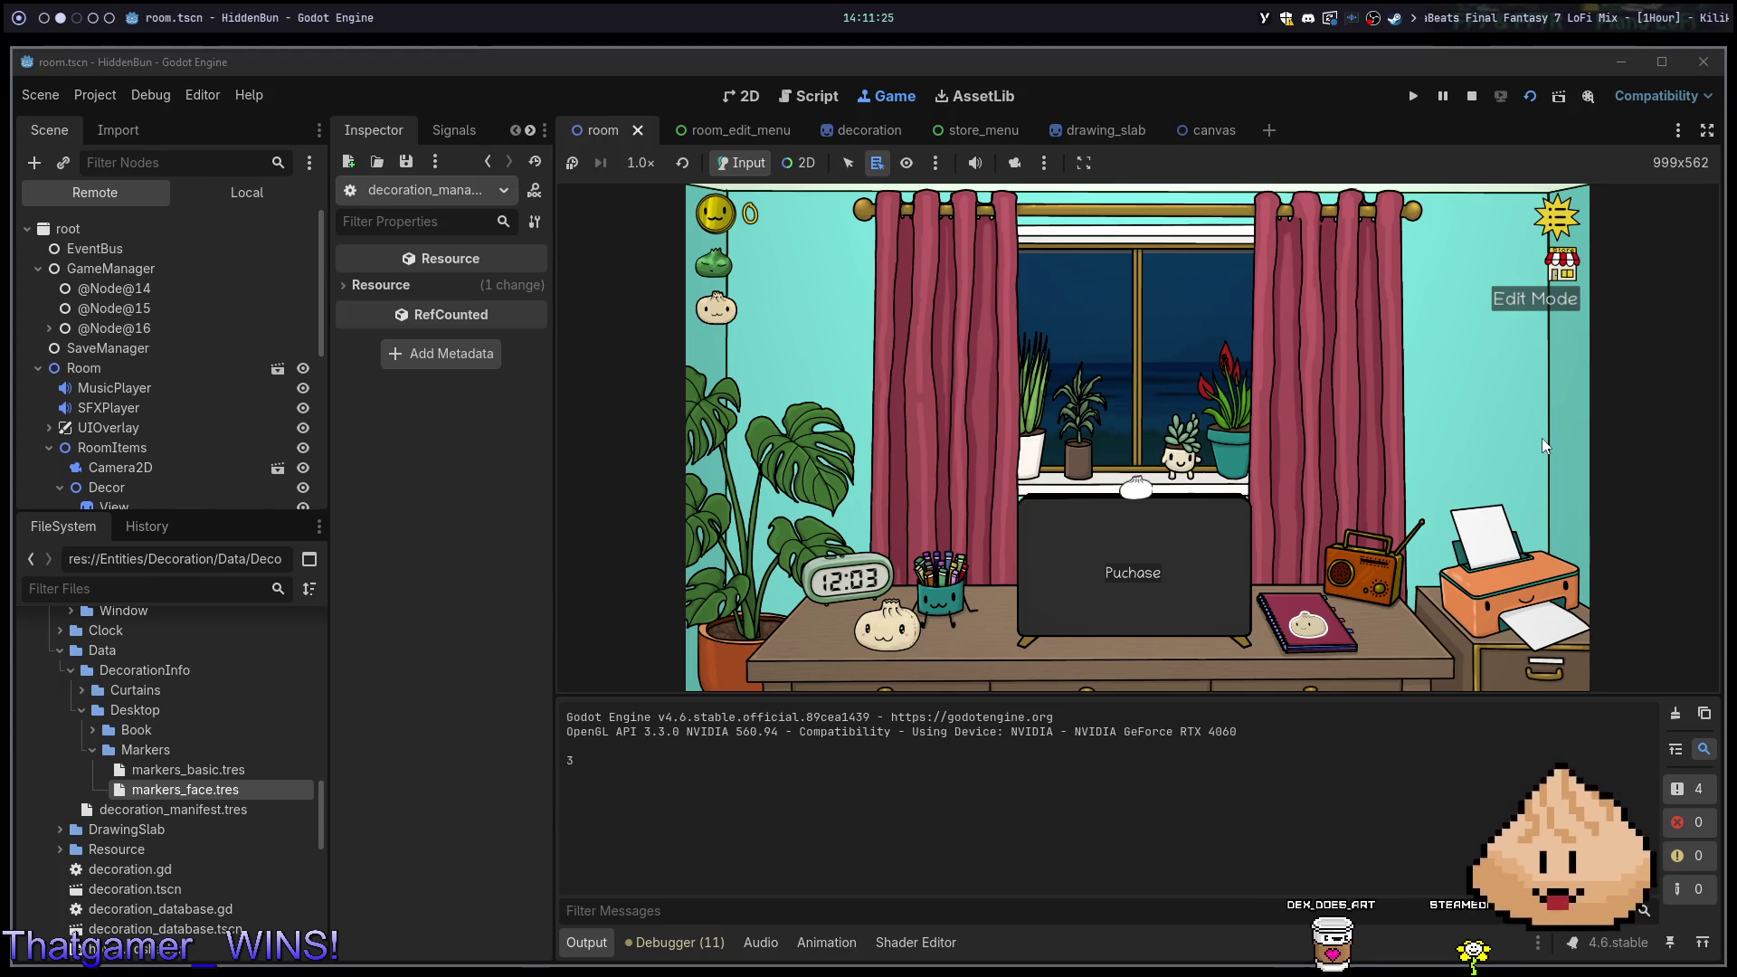
key("alt+Tab")
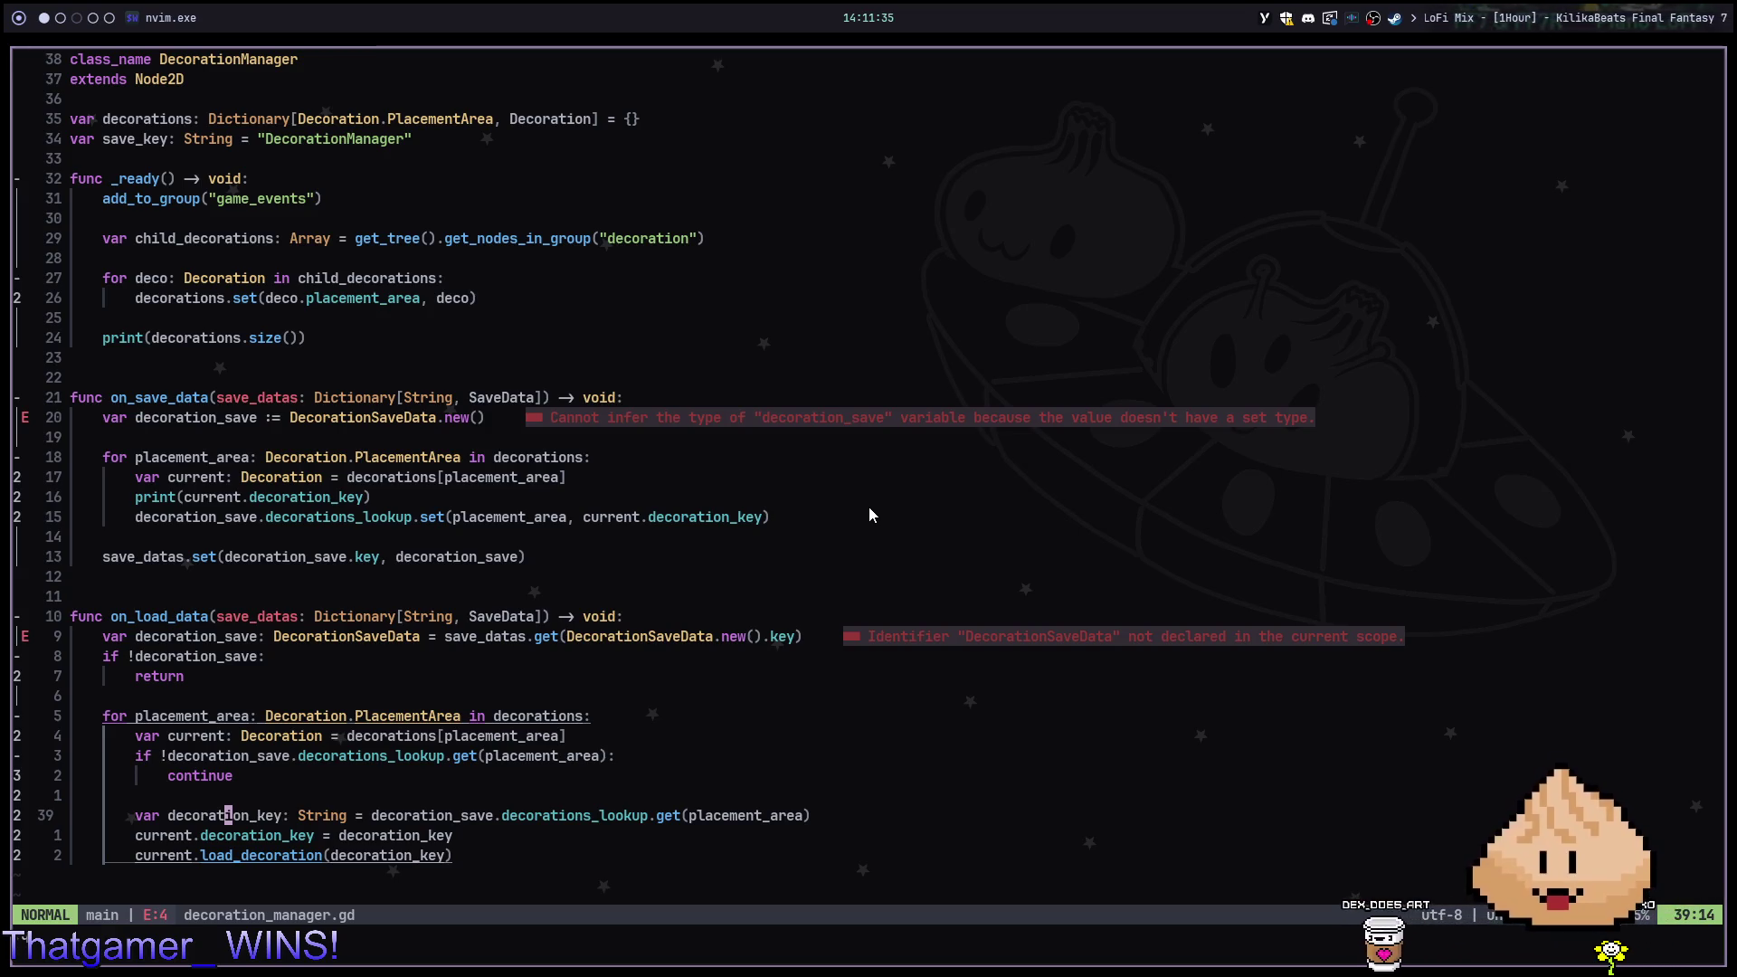
key("alt+2")
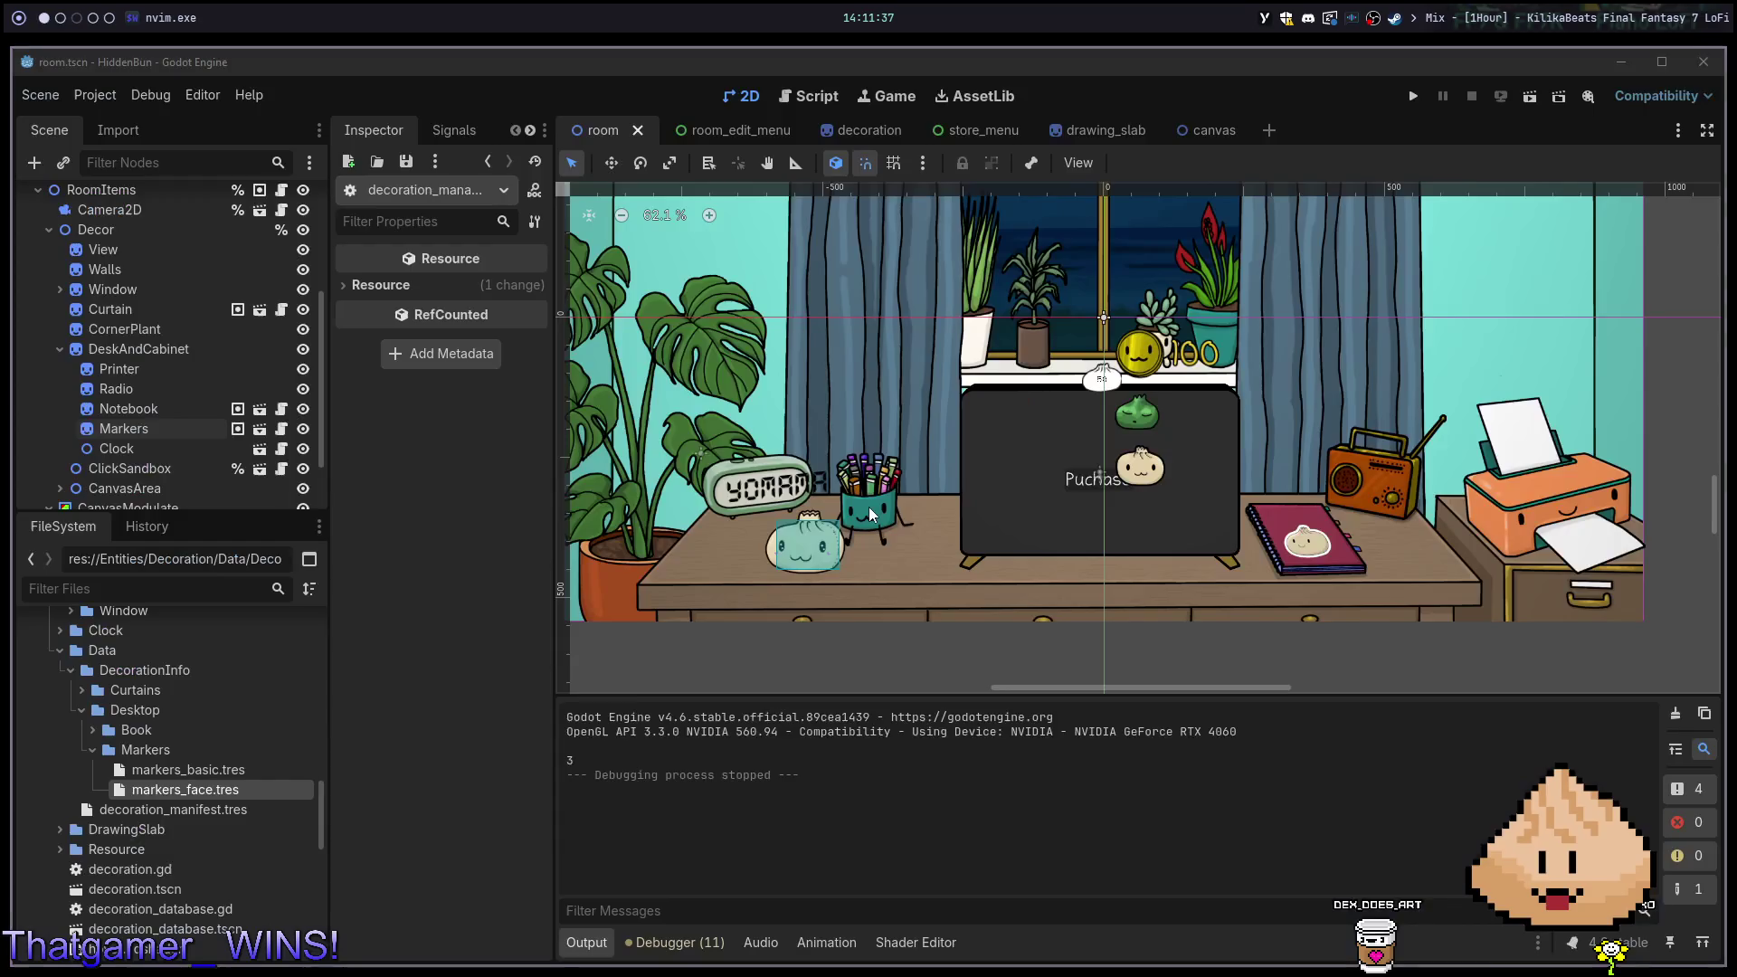
key("F5")
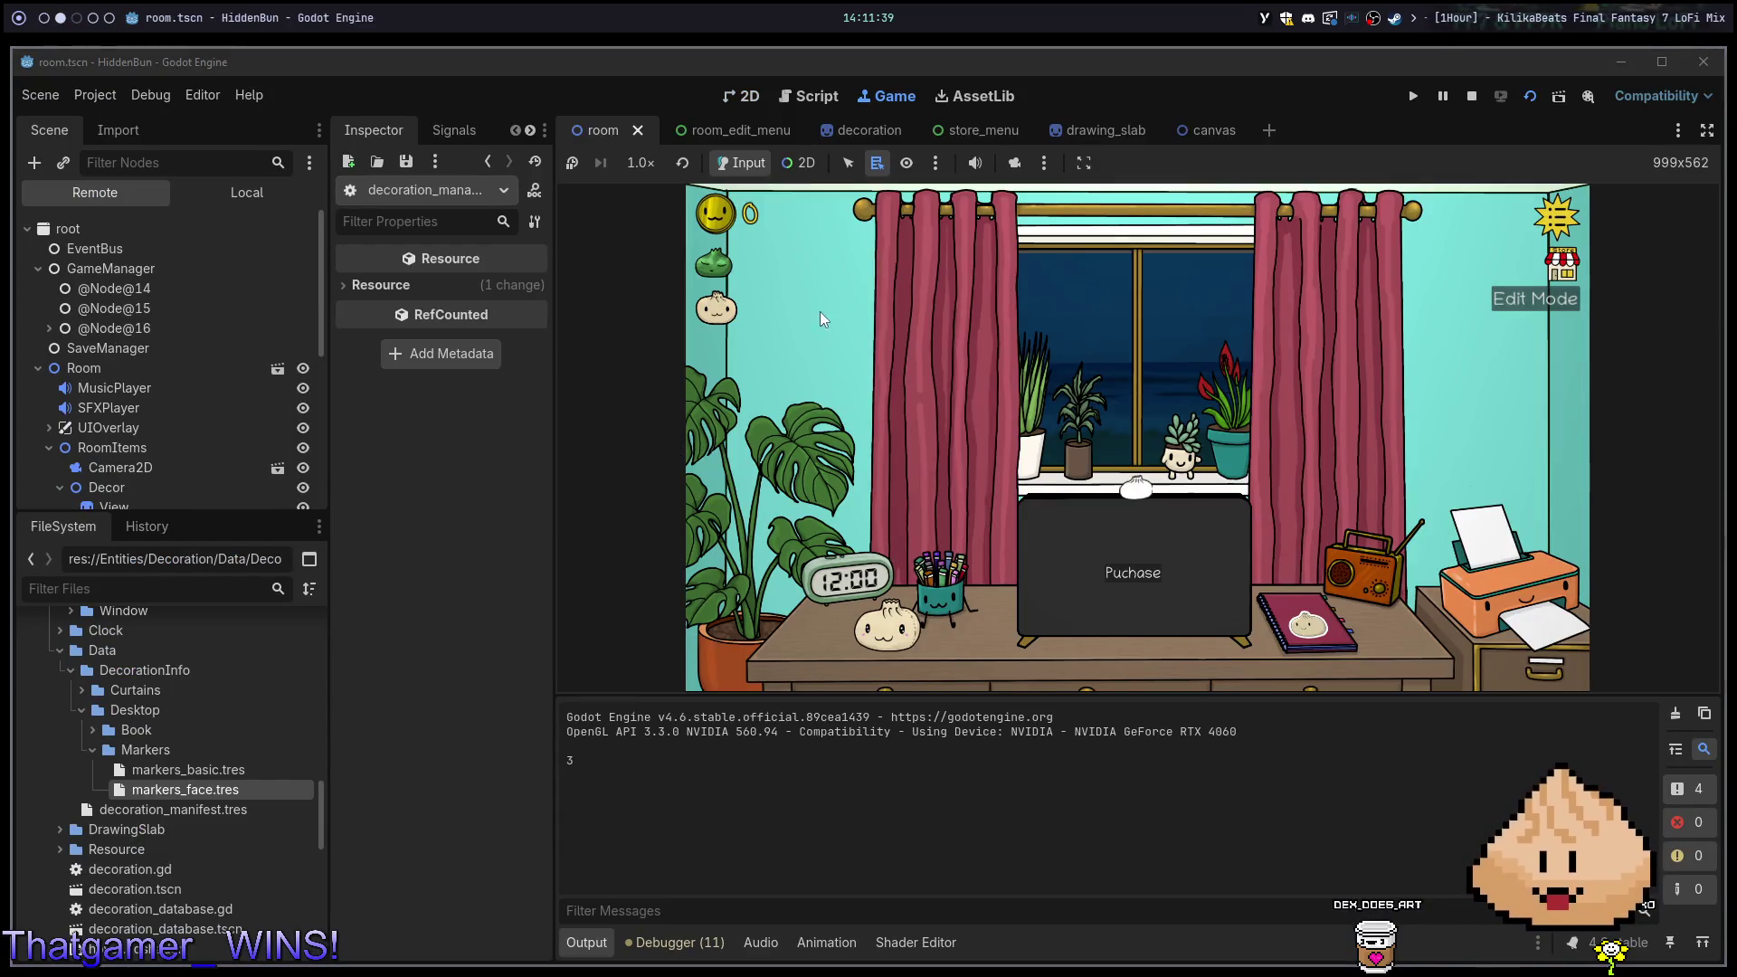
Browse the store's Desktop category showing both marker cups, then close the store
left_click(1563, 265)
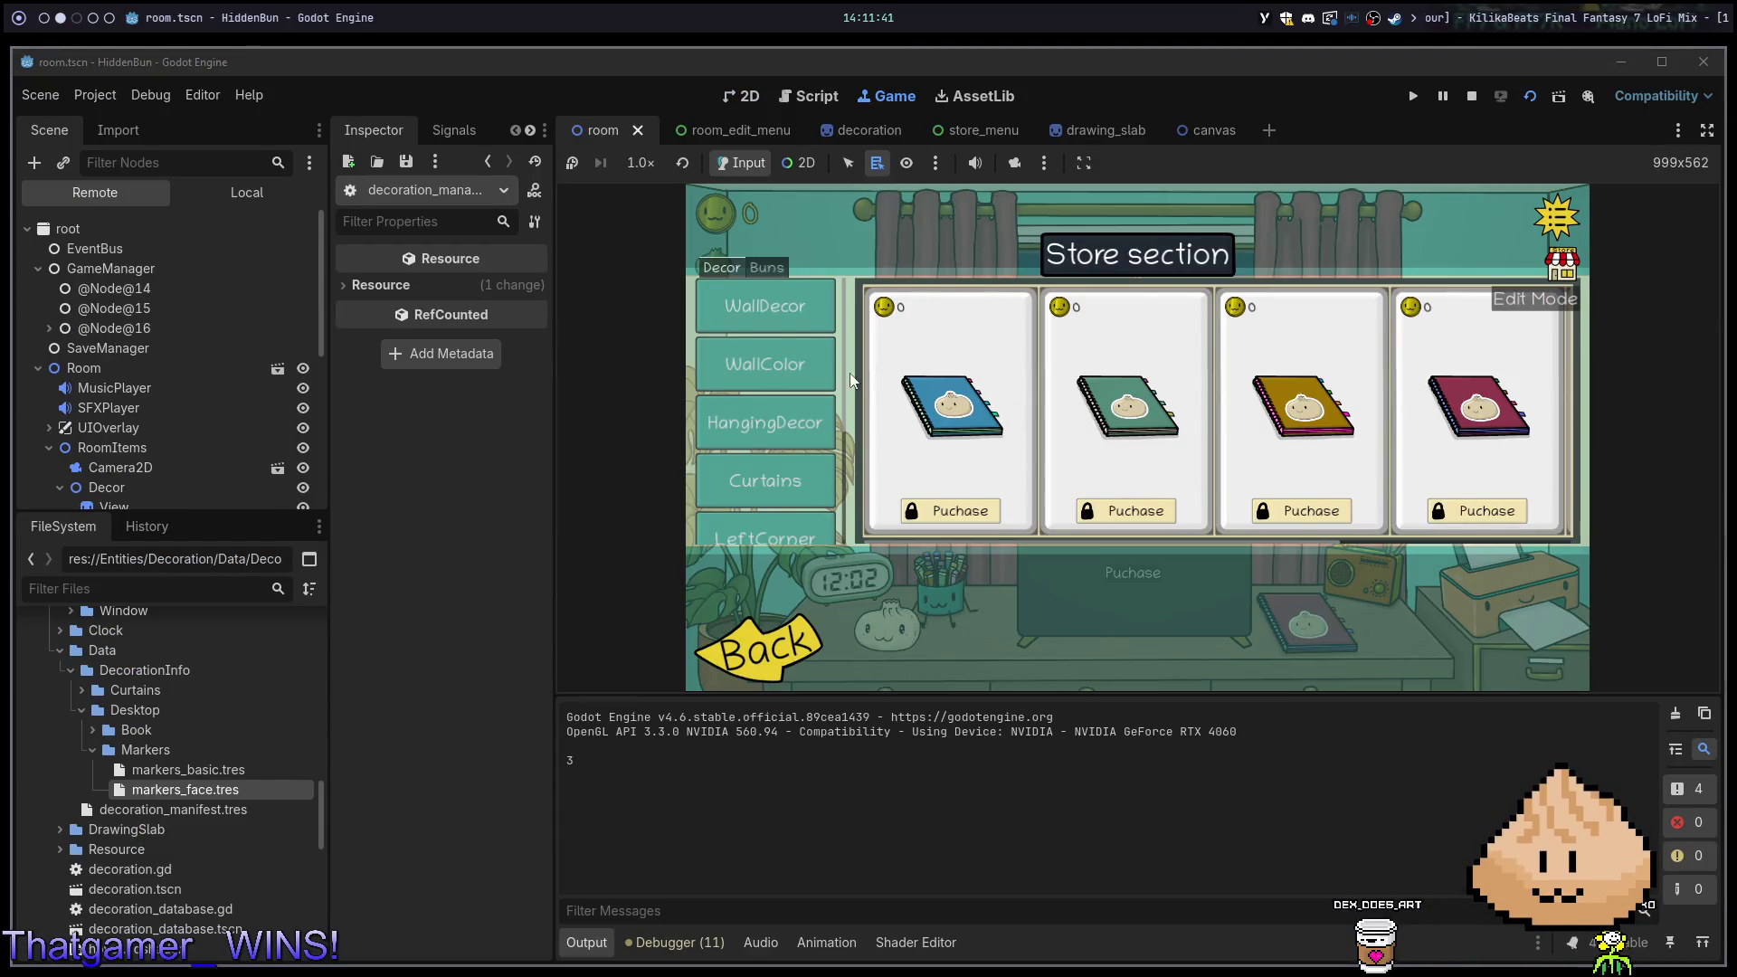
left_click(766, 364)
scroll(806, 470, "down", 2)
scroll(805, 446, "down", 2)
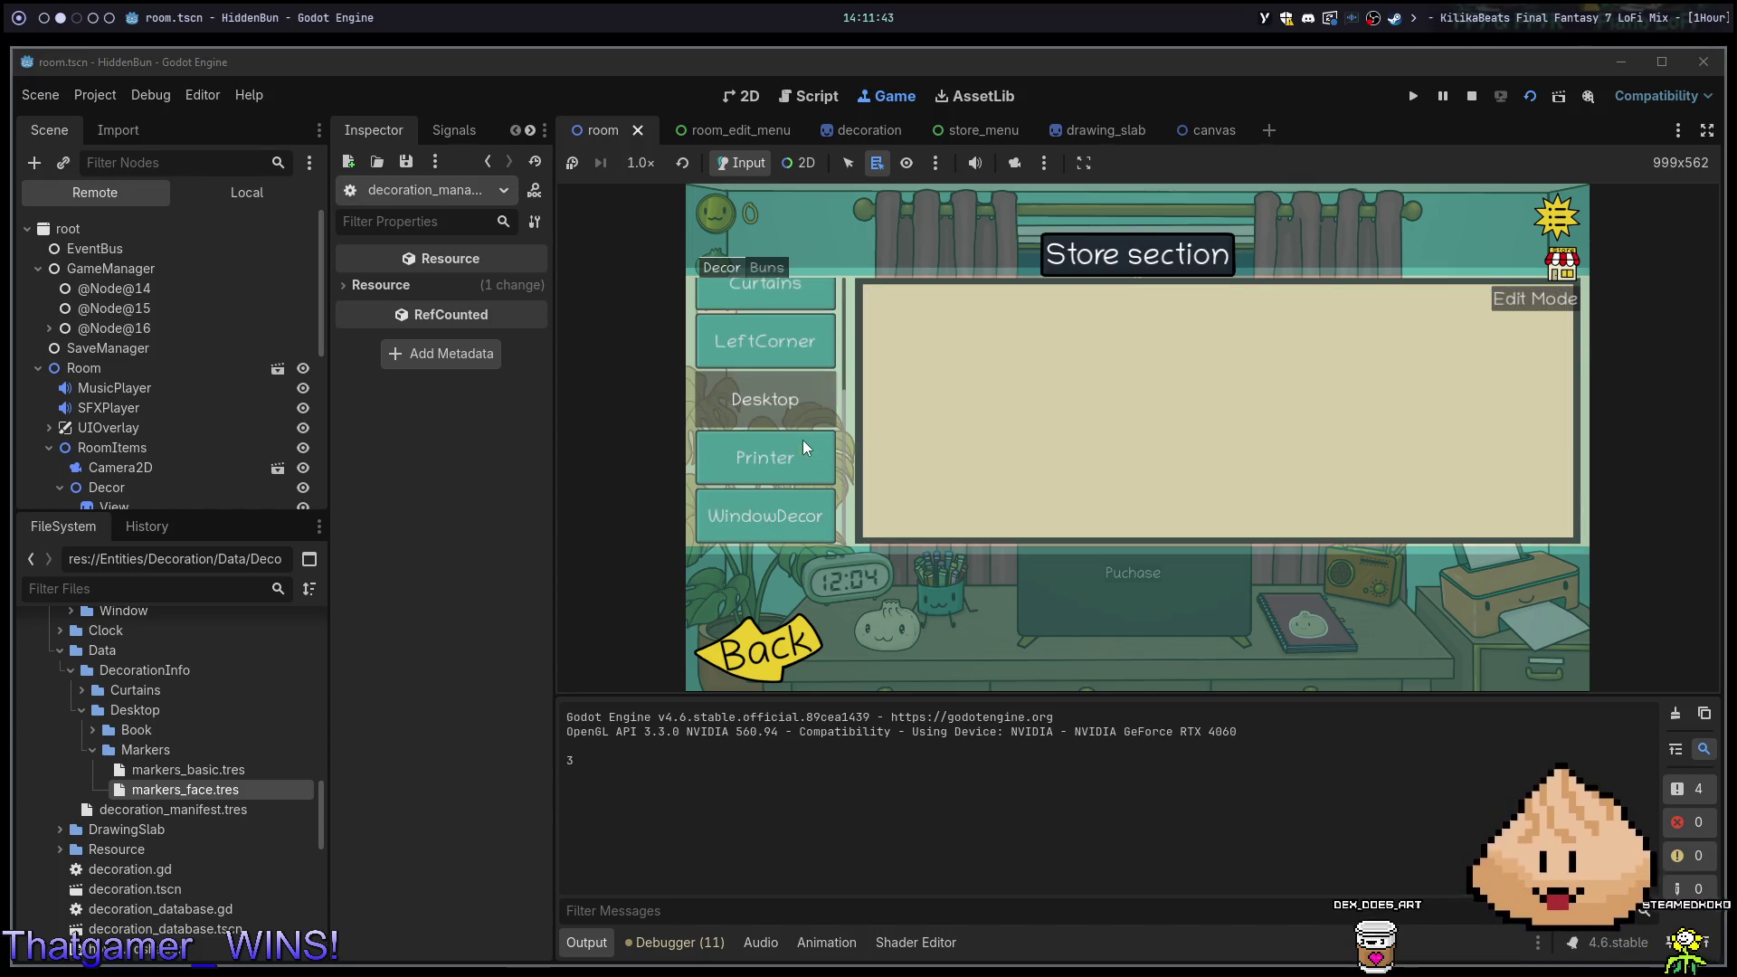
left_click(778, 395)
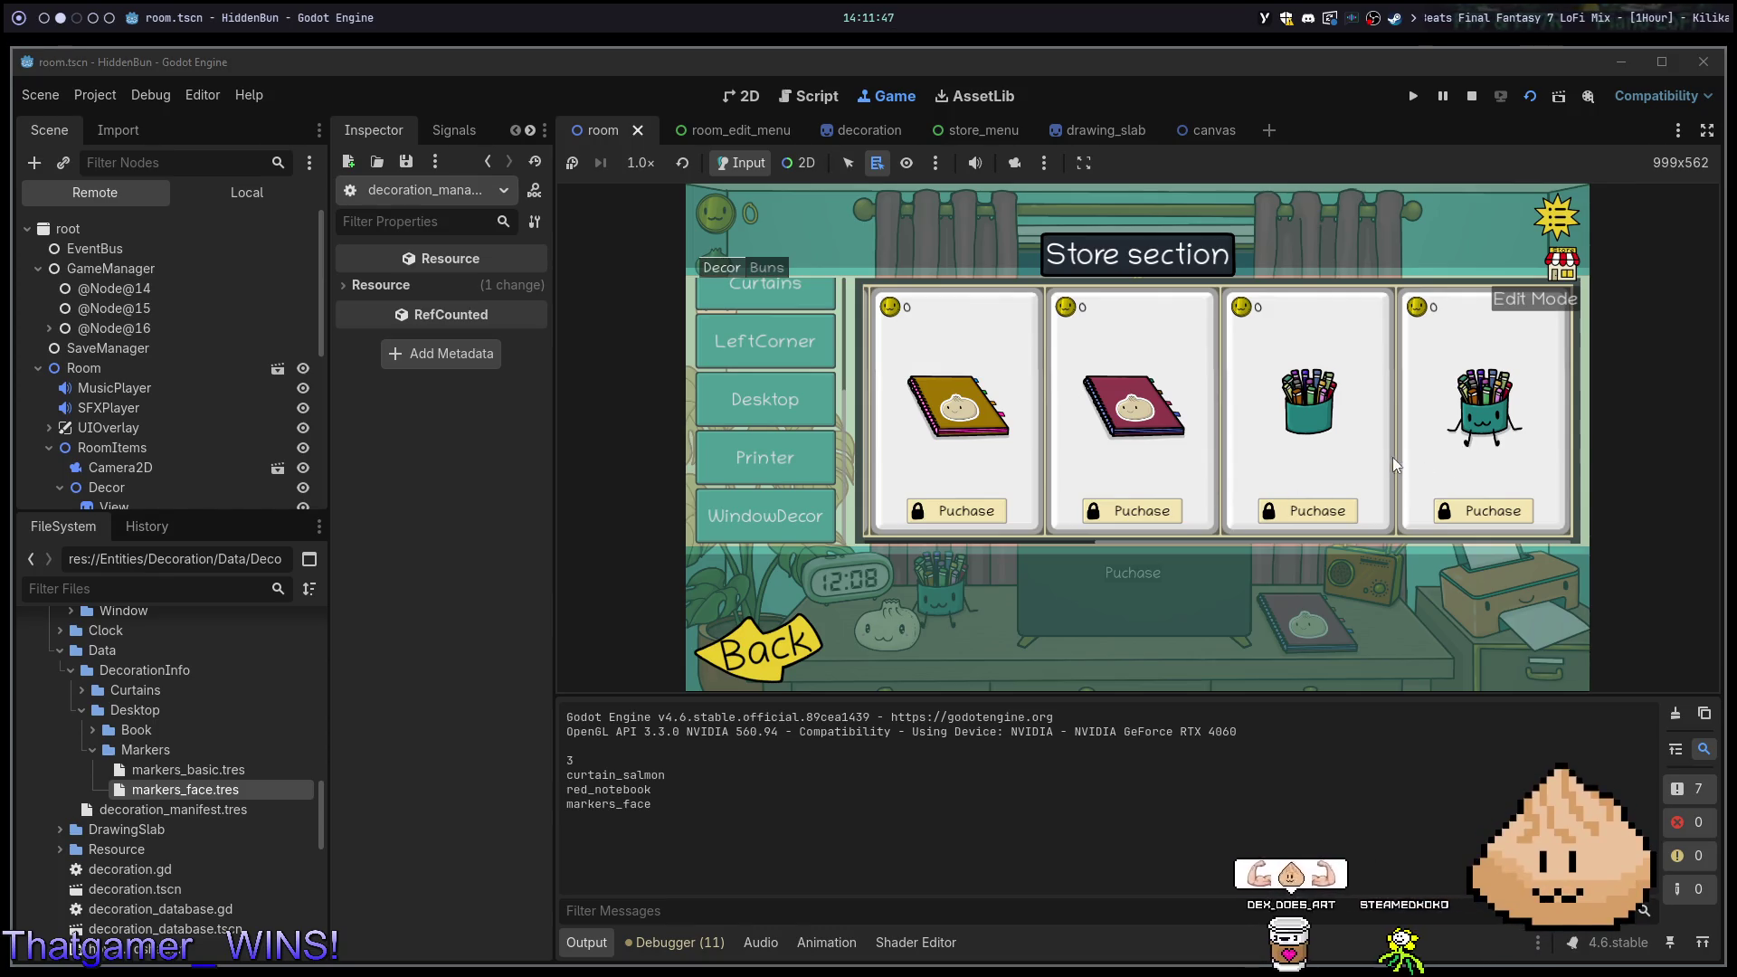
scroll(1330, 457, "down", 2)
scroll(1316, 454, "up", 2)
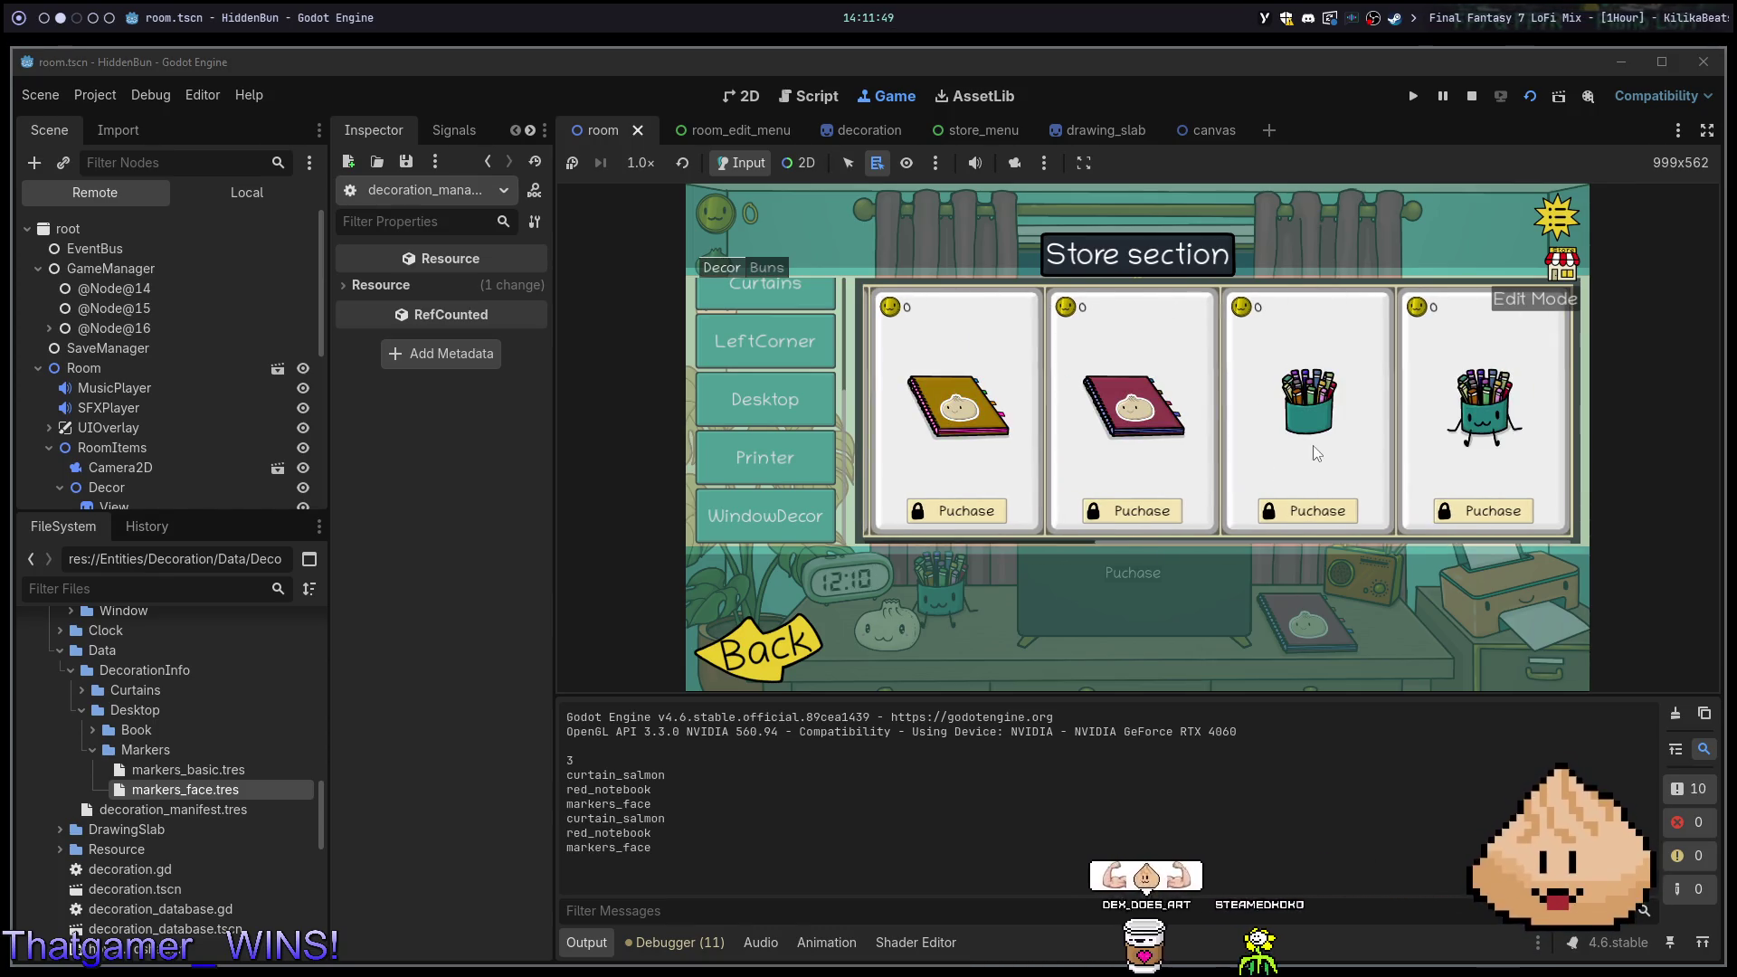
left_click(800, 654)
Stop the running game with F8 to return to the room scene's 2D view
key("F8")
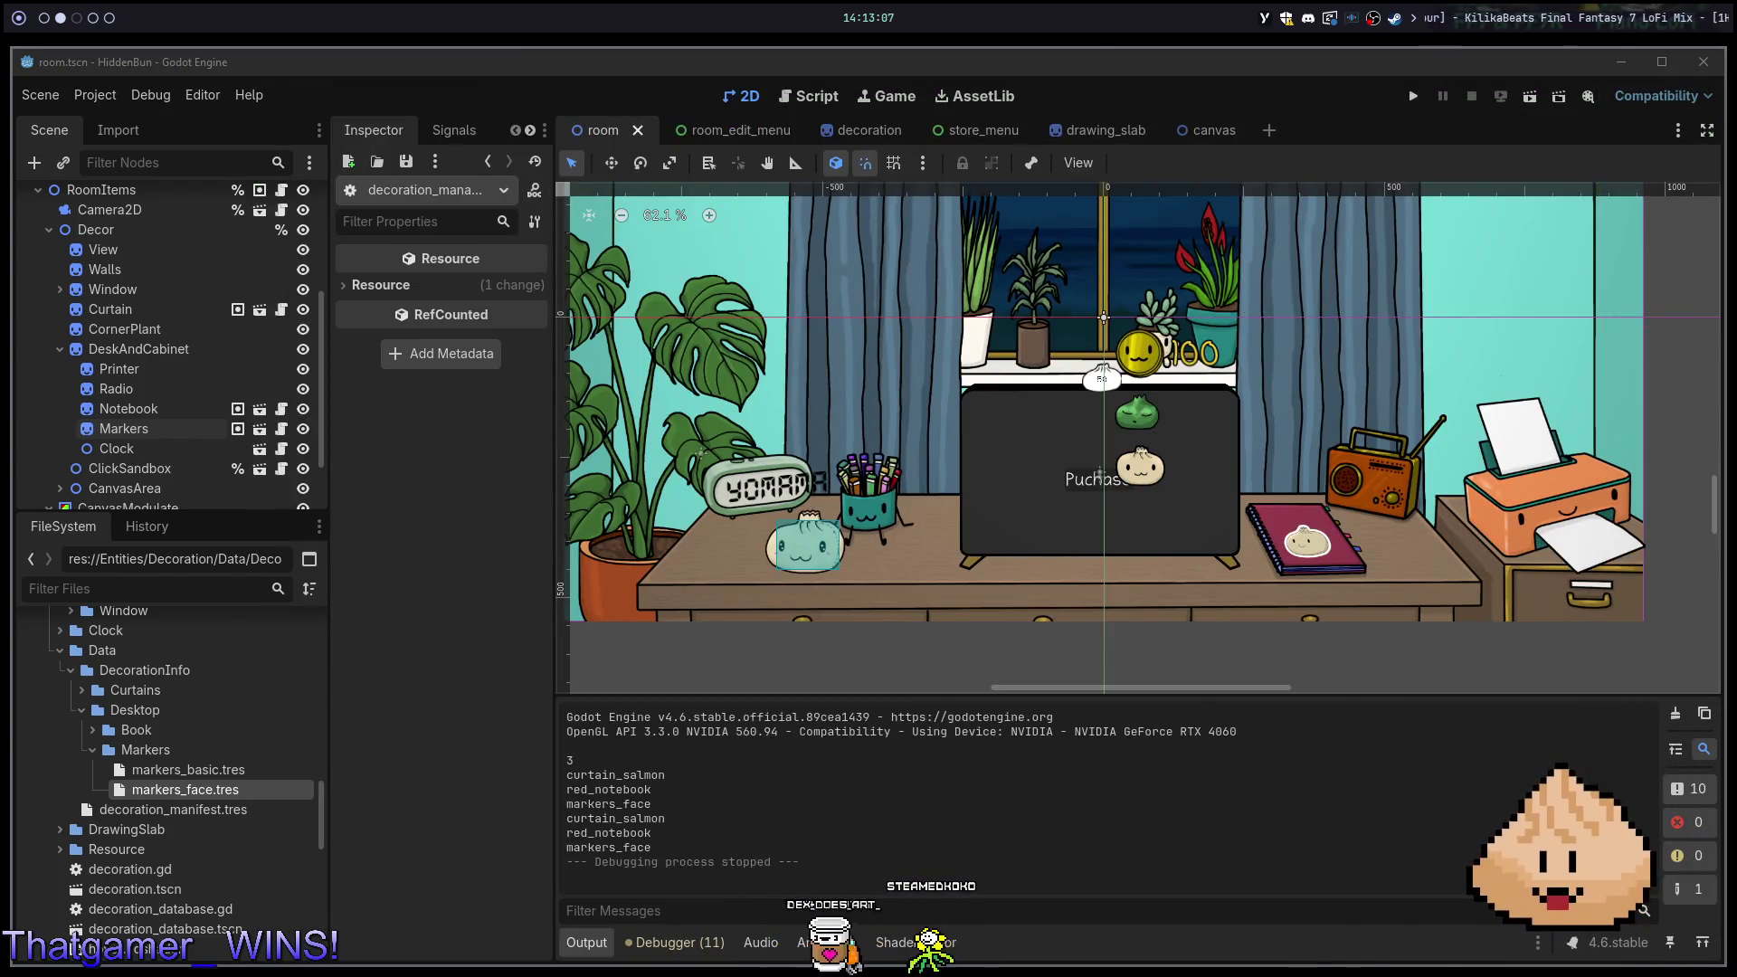
Bring up Twitch's Raid Channel list of live Software and Game Development channels, closing the search filters
key("super+3")
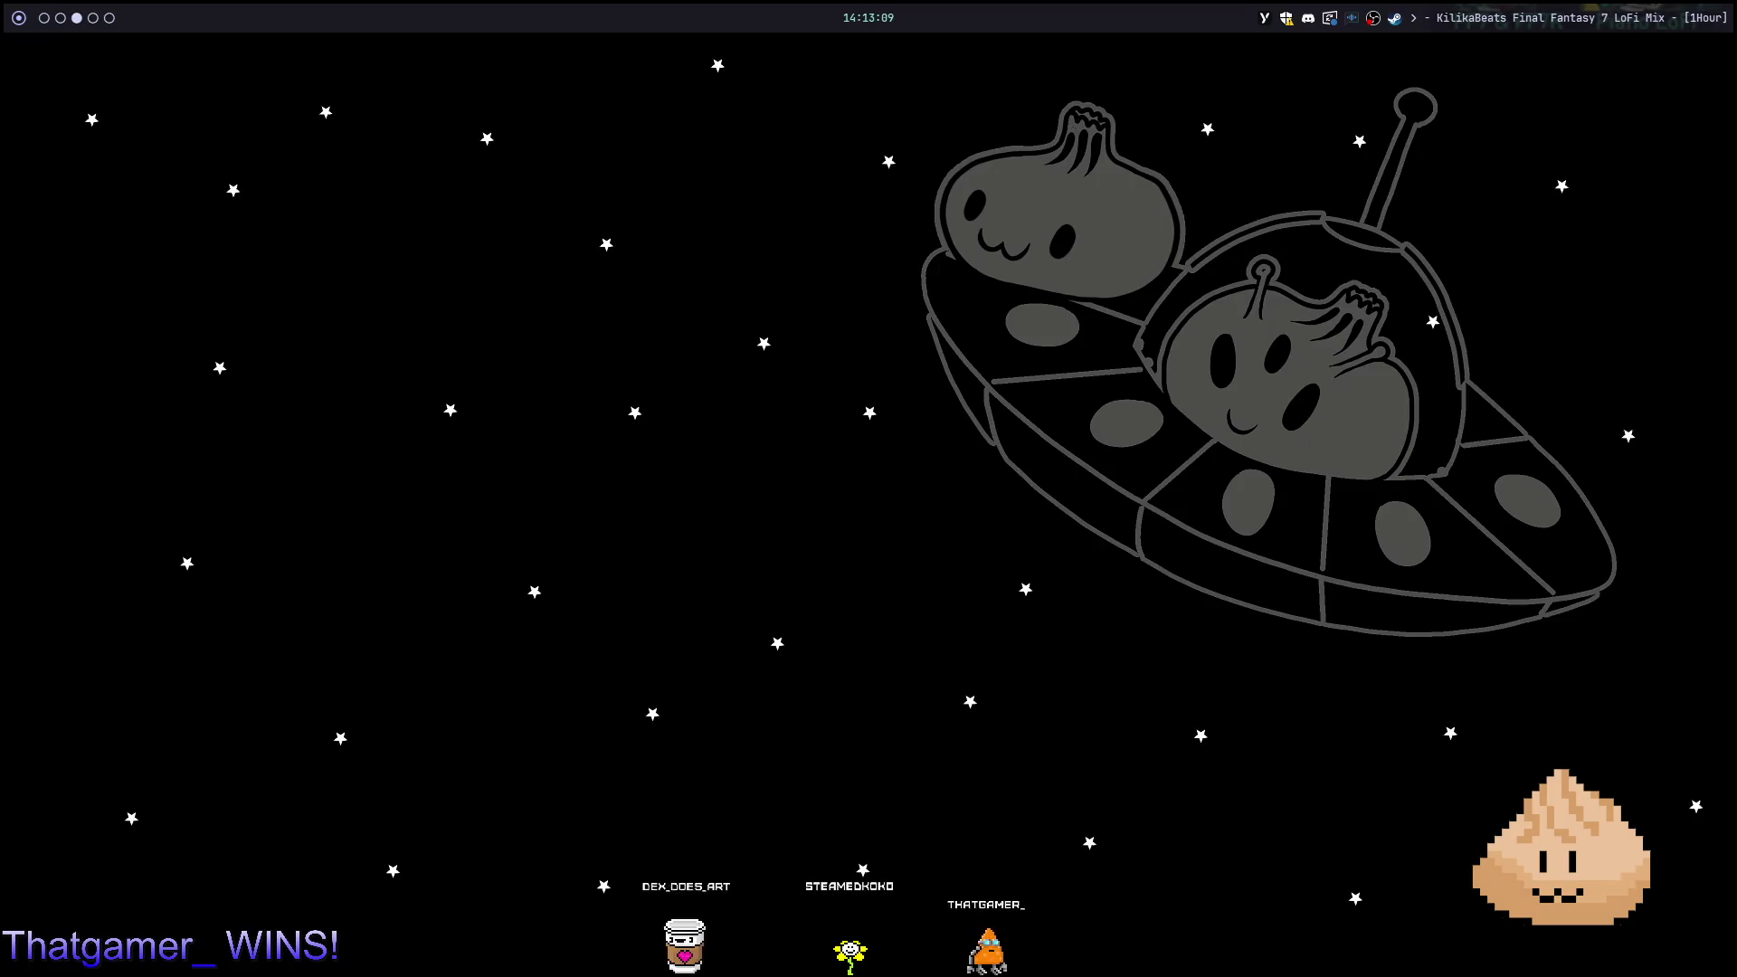
key("super+s")
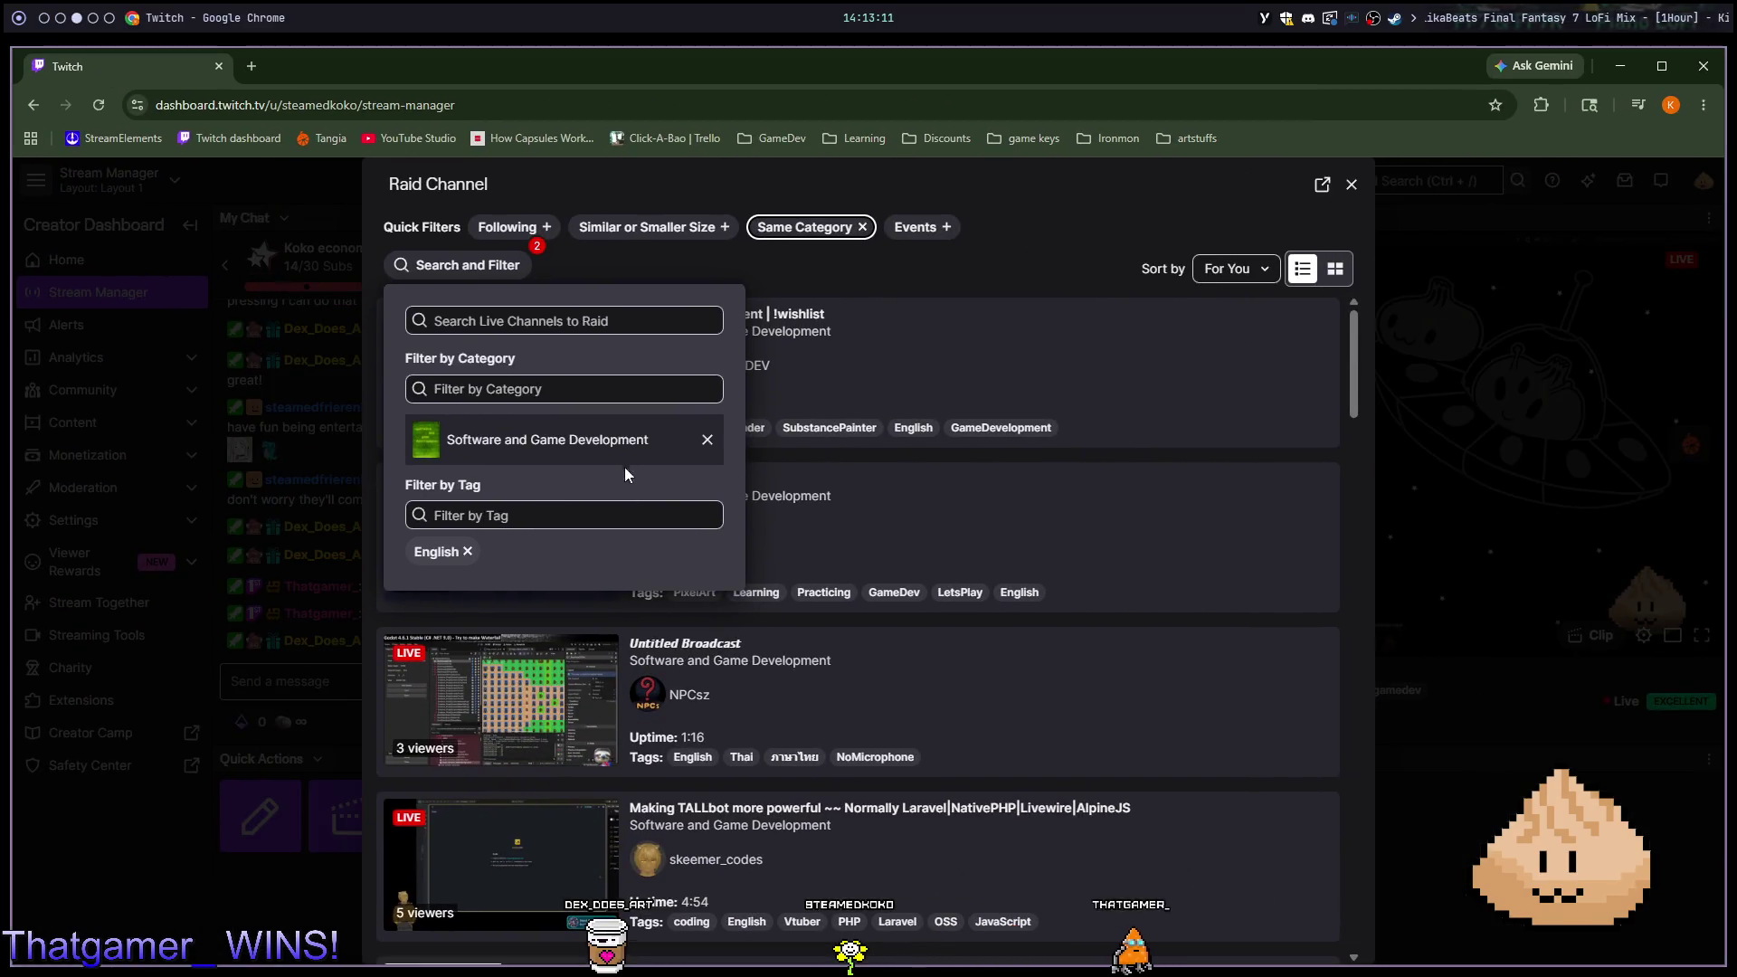
left_click(914, 269)
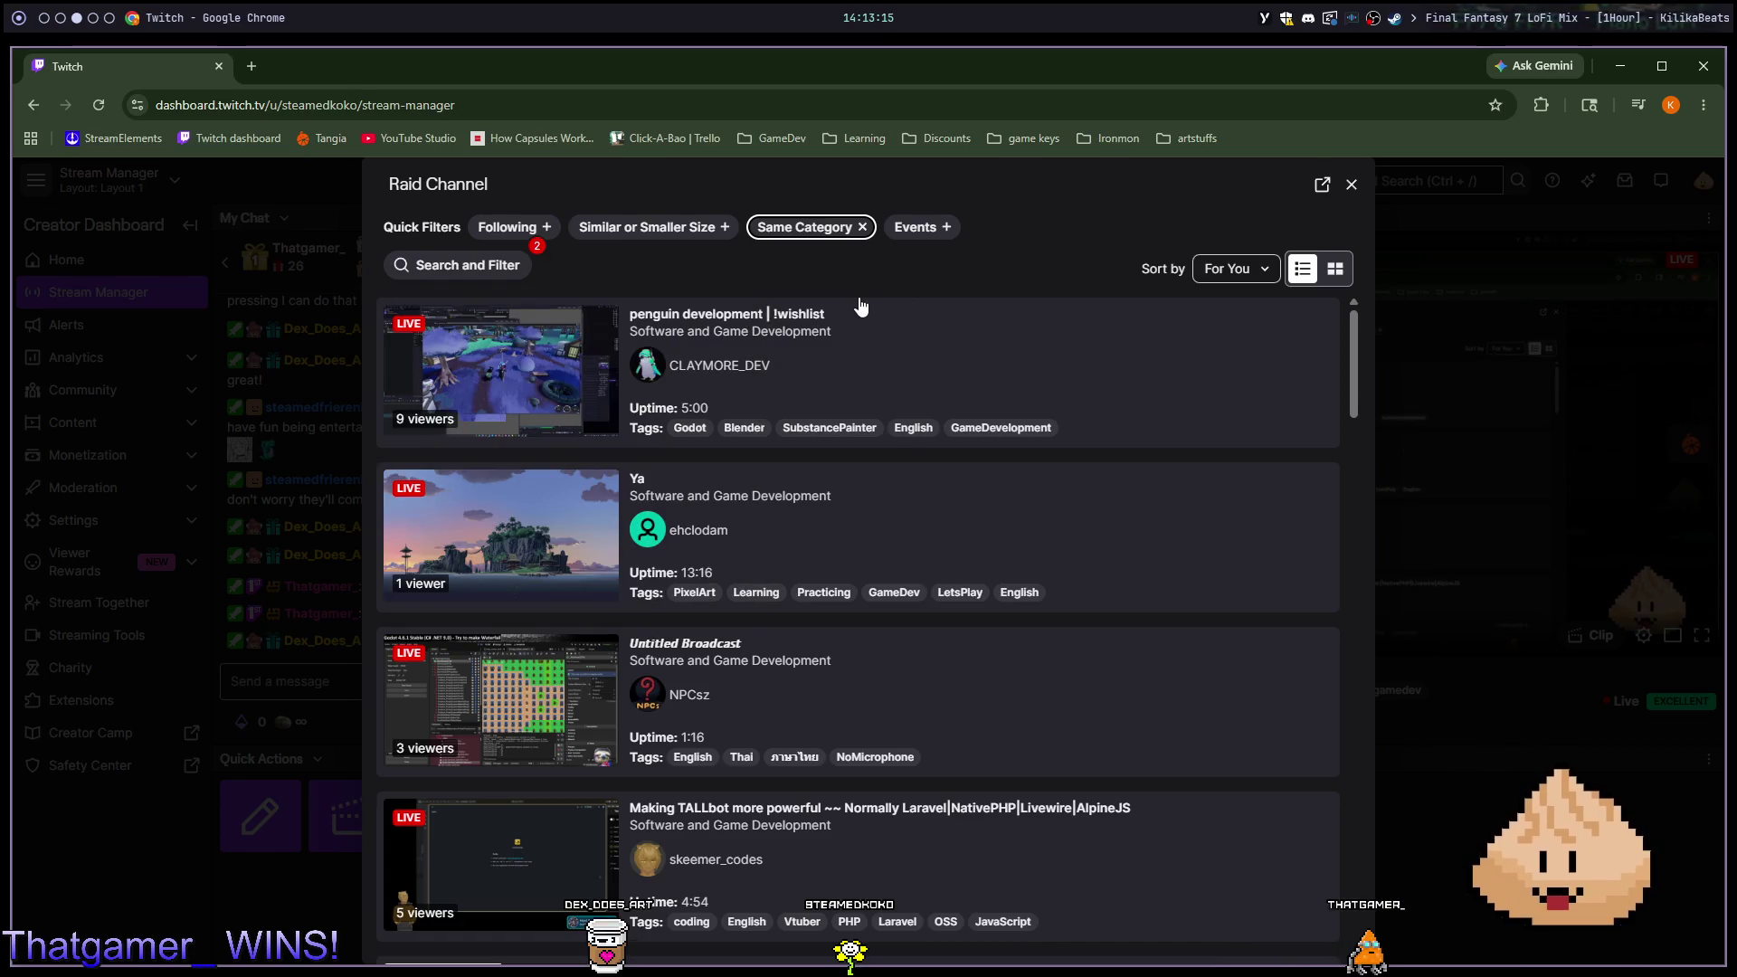